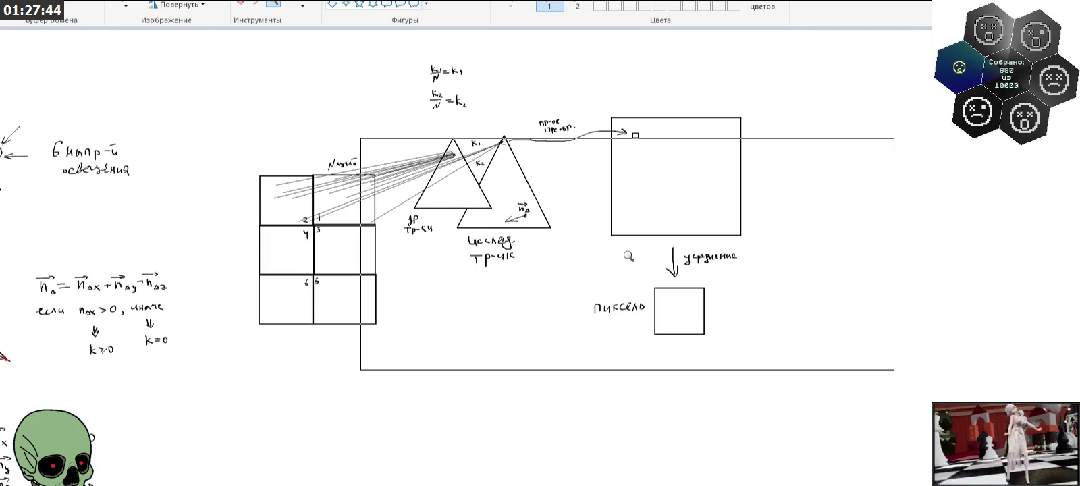
Step: Draw a freehand triangle with the brush on an empty part of the canvas
{"action": "scroll", "coordinate": [455, 373], "scroll_direction": "down", "scroll_amount": 3}
{"action": "scroll", "coordinate": [448, 304], "scroll_direction": "down", "scroll_amount": 6}
{"action": "left_click", "coordinate": [302, 5]}
{"action": "mouse_move", "coordinate": [398, 167]}
{"action": "left_mouse_down"}
{"action": "mouse_move", "coordinate": [380, 237]}
{"action": "mouse_move", "coordinate": [388, 276]}
{"action": "left_mouse_up"}
{"action": "key", "text": "ctrl+z"}
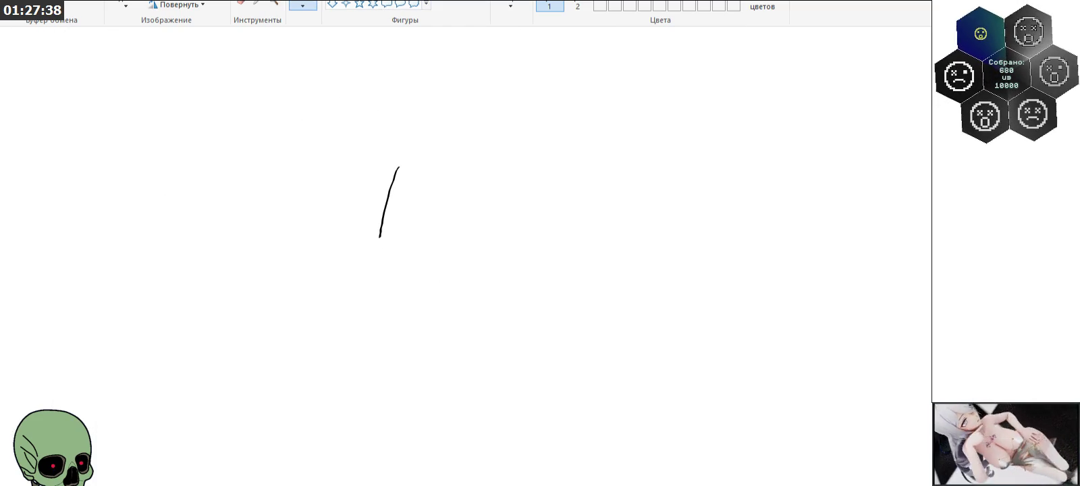
{"action": "left_click_drag", "start_coordinate": [403, 165], "coordinate": [503, 204]}
{"action": "left_click_drag", "start_coordinate": [392, 236], "coordinate": [507, 212]}
Step: Draw a rectangle above right of the triangle with three arrows pointing toward it
{"action": "scroll", "coordinate": [517, 230], "scroll_direction": "up", "scroll_amount": 3}
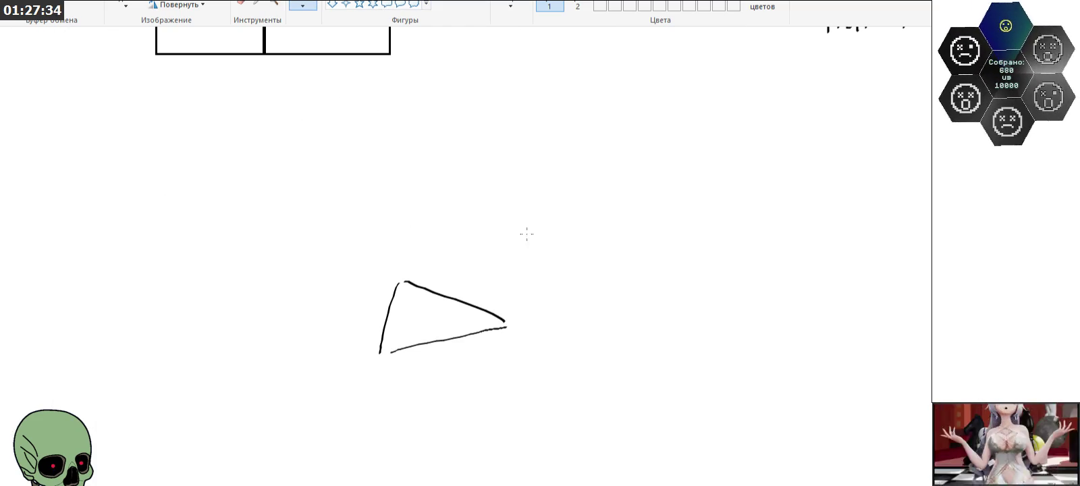
{"action": "mouse_move", "coordinate": [523, 182]}
{"action": "left_mouse_down"}
{"action": "mouse_move", "coordinate": [540, 244]}
{"action": "mouse_move", "coordinate": [596, 245]}
{"action": "mouse_move", "coordinate": [584, 182]}
{"action": "mouse_move", "coordinate": [604, 244]}
{"action": "left_mouse_up"}
{"action": "left_click_drag", "start_coordinate": [538, 204], "coordinate": [488, 254]}
{"action": "mouse_move", "coordinate": [490, 237]}
{"action": "left_mouse_down"}
{"action": "mouse_move", "coordinate": [483, 261]}
{"action": "mouse_move", "coordinate": [512, 258]}
{"action": "left_mouse_up"}
{"action": "left_click_drag", "start_coordinate": [563, 219], "coordinate": [520, 268]}
{"action": "mouse_move", "coordinate": [521, 261]}
{"action": "left_mouse_down"}
{"action": "mouse_move", "coordinate": [514, 282]}
{"action": "mouse_move", "coordinate": [546, 279]}
{"action": "left_mouse_up"}
{"action": "left_click_drag", "start_coordinate": [585, 225], "coordinate": [555, 262]}
{"action": "mouse_move", "coordinate": [558, 255]}
{"action": "left_mouse_down"}
{"action": "mouse_move", "coordinate": [550, 273]}
{"action": "mouse_move", "coordinate": [579, 267]}
{"action": "left_mouse_up"}
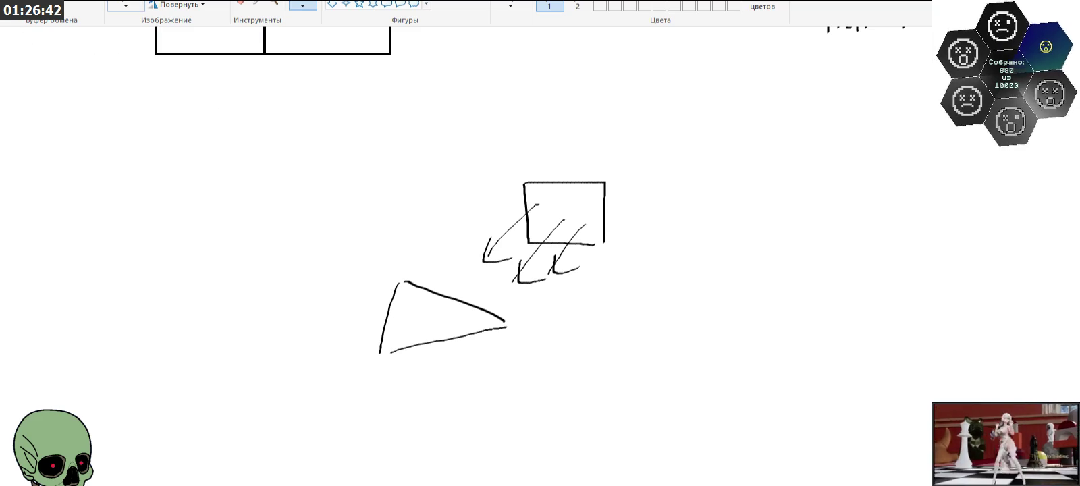
Step: Add an arrow rising out of the triangle and a diagonal arrow from the lower left, then select the whole sketch
{"action": "left_click", "coordinate": [125, 5]}
{"action": "mouse_move", "coordinate": [340, 151]}
{"action": "left_mouse_down"}
{"action": "mouse_move", "coordinate": [384, 233]}
{"action": "mouse_move", "coordinate": [685, 432]}
{"action": "left_mouse_up"}
{"action": "left_click", "coordinate": [305, 313]}
{"action": "left_click", "coordinate": [303, 5]}
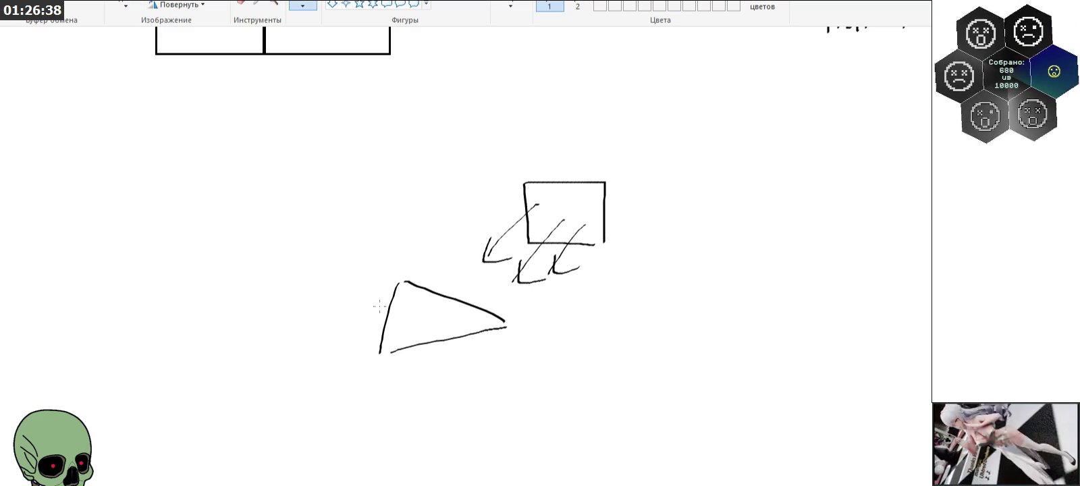
{"action": "mouse_move", "coordinate": [398, 314]}
{"action": "left_mouse_down"}
{"action": "mouse_move", "coordinate": [423, 277]}
{"action": "mouse_move", "coordinate": [439, 277]}
{"action": "left_mouse_up"}
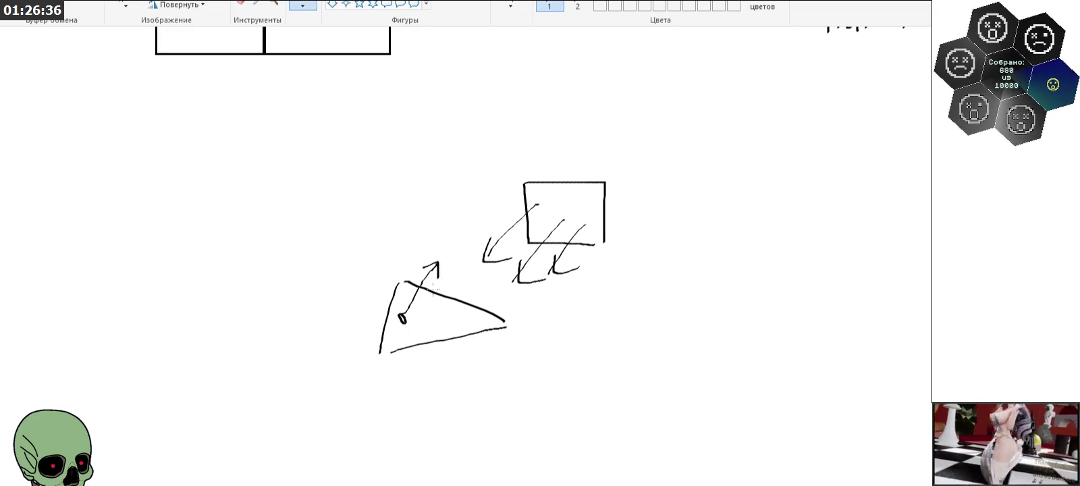
{"action": "mouse_move", "coordinate": [194, 417]}
{"action": "left_mouse_down"}
{"action": "mouse_move", "coordinate": [284, 340]}
{"action": "mouse_move", "coordinate": [274, 359]}
{"action": "left_mouse_up"}
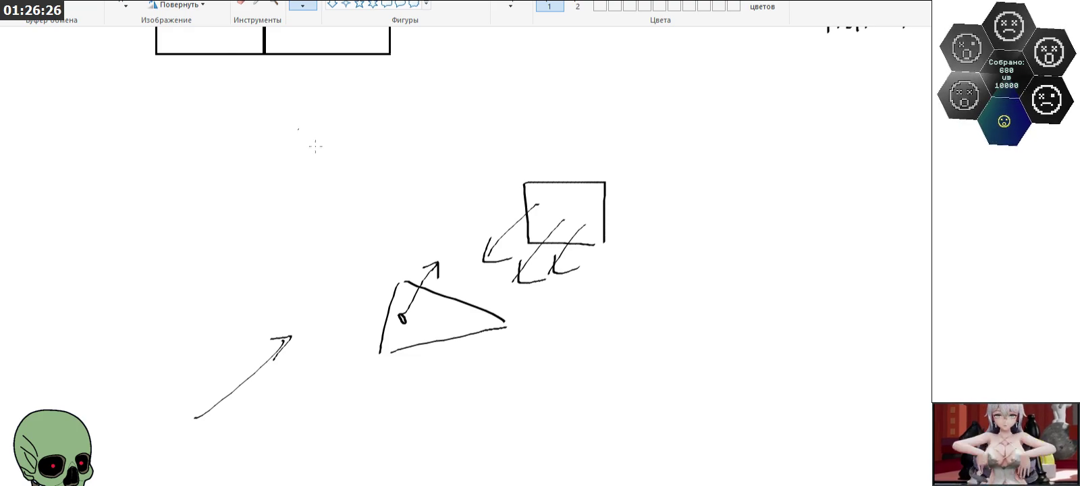
{"action": "left_click", "coordinate": [125, 6]}
{"action": "left_click_drag", "start_coordinate": [117, 137], "coordinate": [631, 448]}
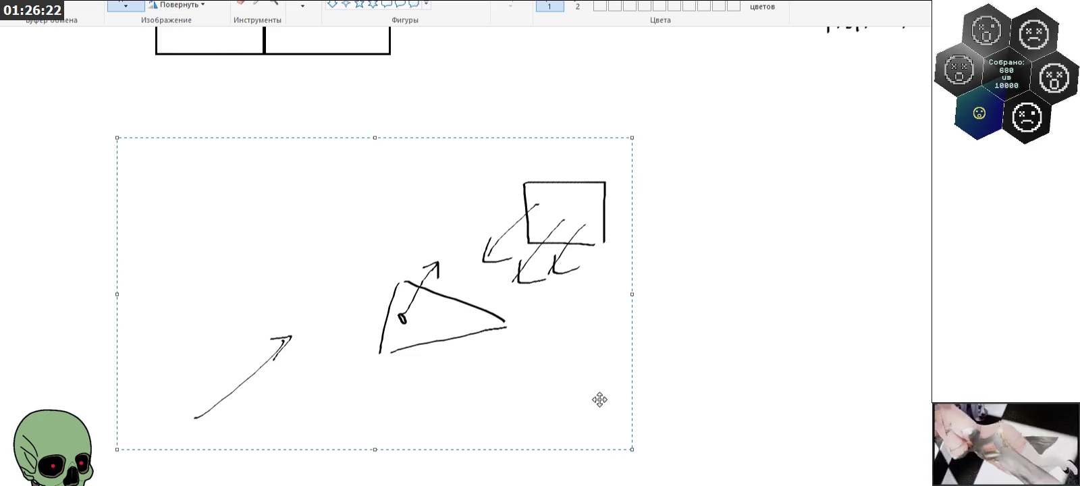
Step: Delete the selected triangle-and-arrows sketch, then zoom out and back in on the equations
{"action": "right_click", "coordinate": [403, 271]}
{"action": "left_click", "coordinate": [445, 365]}
{"action": "left_click", "coordinate": [273, 3]}
{"action": "right_click", "coordinate": [267, 185]}
{"action": "scroll", "coordinate": [398, 202], "scroll_direction": "left", "scroll_amount": 5}
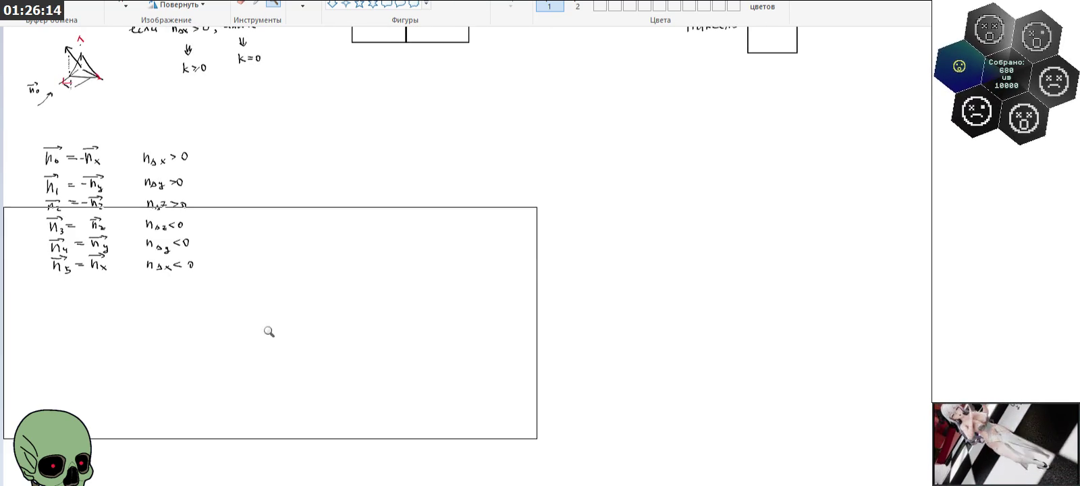
{"action": "scroll", "coordinate": [267, 324], "scroll_direction": "up", "scroll_amount": 3}
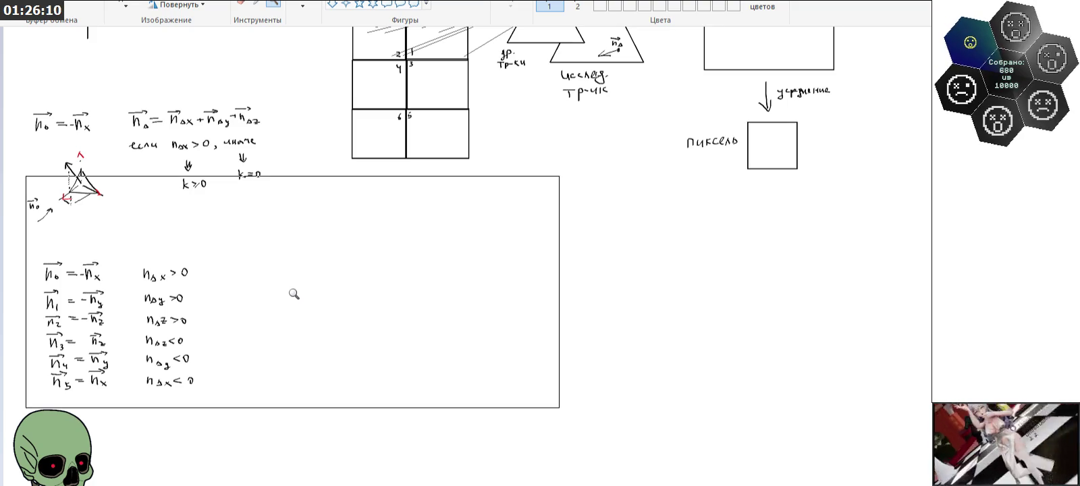
{"action": "left_click", "coordinate": [314, 287]}
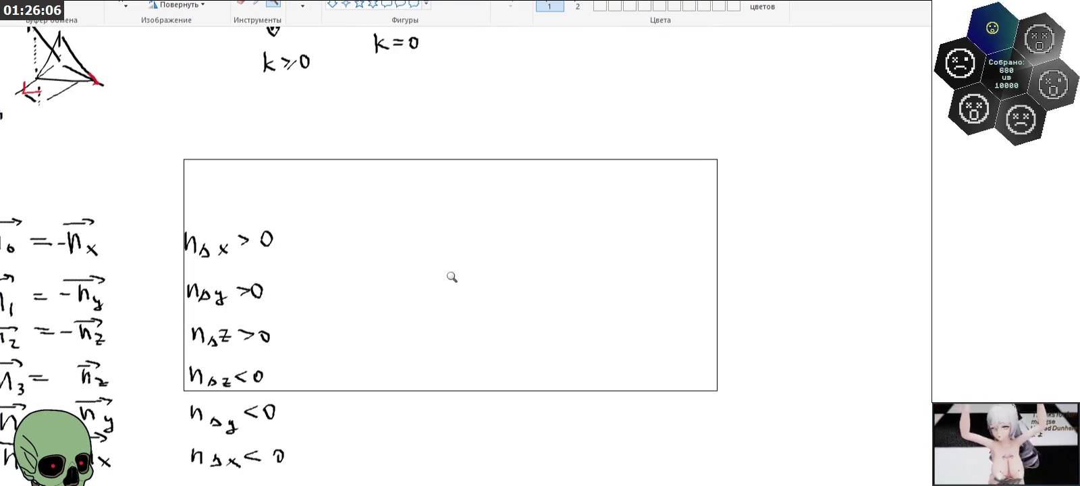
Step: Adjust zoom and scroll position for a close view of the n0–n5 equations
{"action": "left_click", "coordinate": [303, 5]}
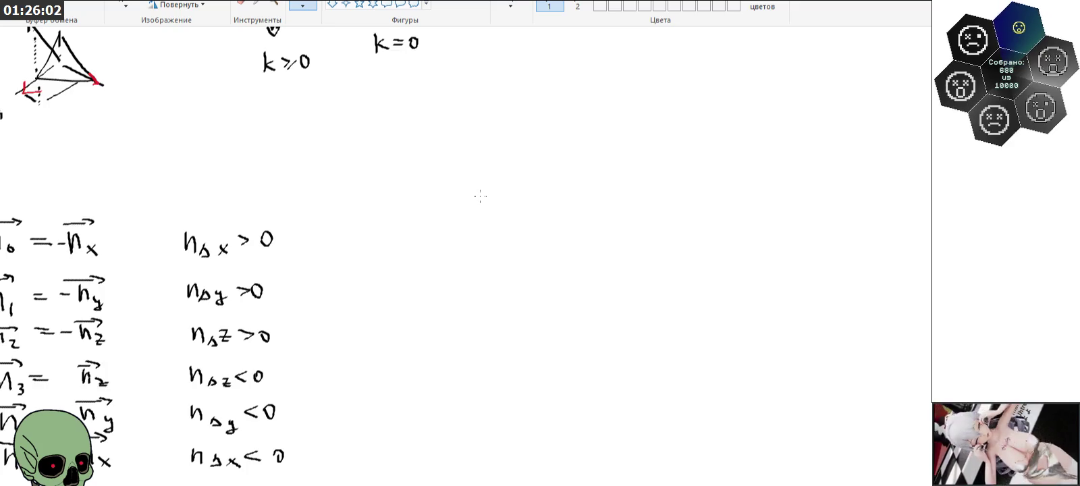
{"action": "scroll", "coordinate": [480, 197], "scroll_direction": "up", "scroll_amount": 3}
{"action": "scroll", "coordinate": [480, 196], "scroll_direction": "down", "scroll_amount": 3}
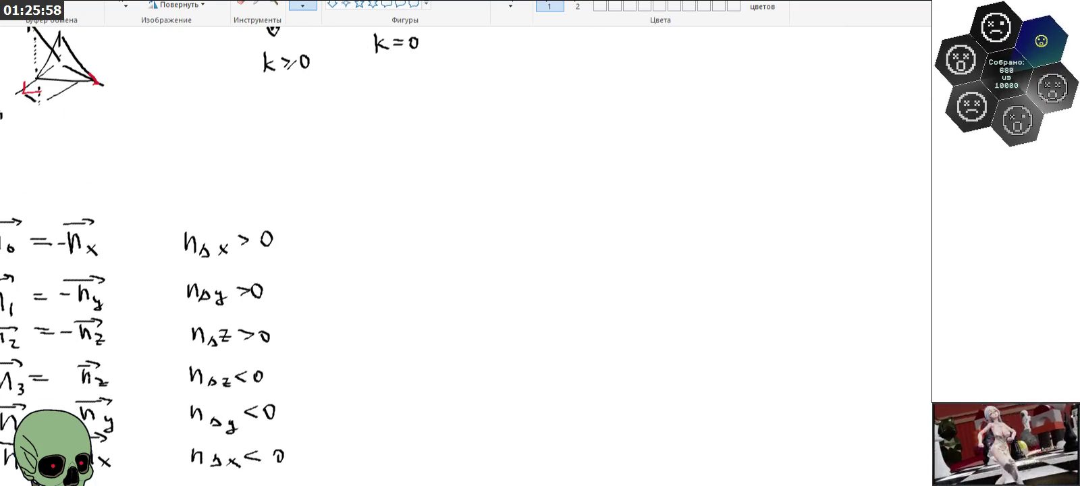
{"action": "left_click", "coordinate": [273, 4]}
{"action": "right_click", "coordinate": [244, 152]}
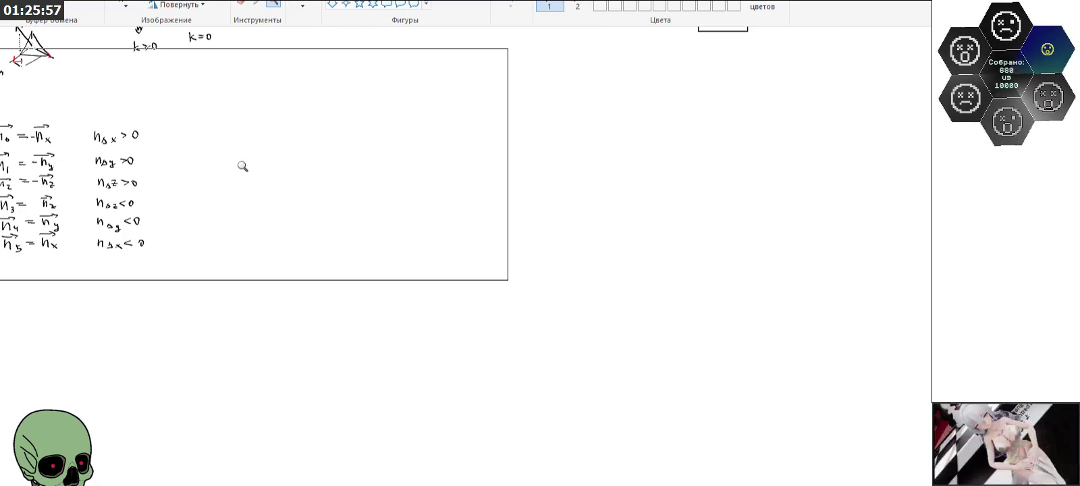
{"action": "left_click", "coordinate": [292, 175]}
{"action": "scroll", "coordinate": [109, 220], "scroll_direction": "up", "scroll_amount": 9}
{"action": "scroll", "coordinate": [109, 220], "scroll_direction": "up", "scroll_amount": 3}
{"action": "scroll", "coordinate": [108, 220], "scroll_direction": "up", "scroll_amount": 6}
{"action": "scroll", "coordinate": [109, 220], "scroll_direction": "down", "scroll_amount": 9}
{"action": "scroll", "coordinate": [108, 220], "scroll_direction": "down", "scroll_amount": 3}
{"action": "scroll", "coordinate": [109, 218], "scroll_direction": "down", "scroll_amount": 3}
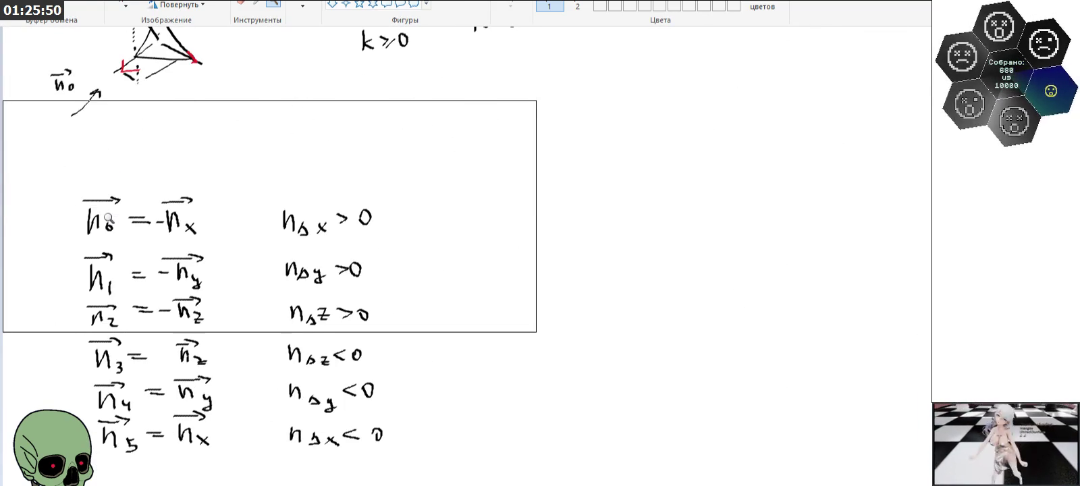
{"action": "left_click", "coordinate": [133, 223]}
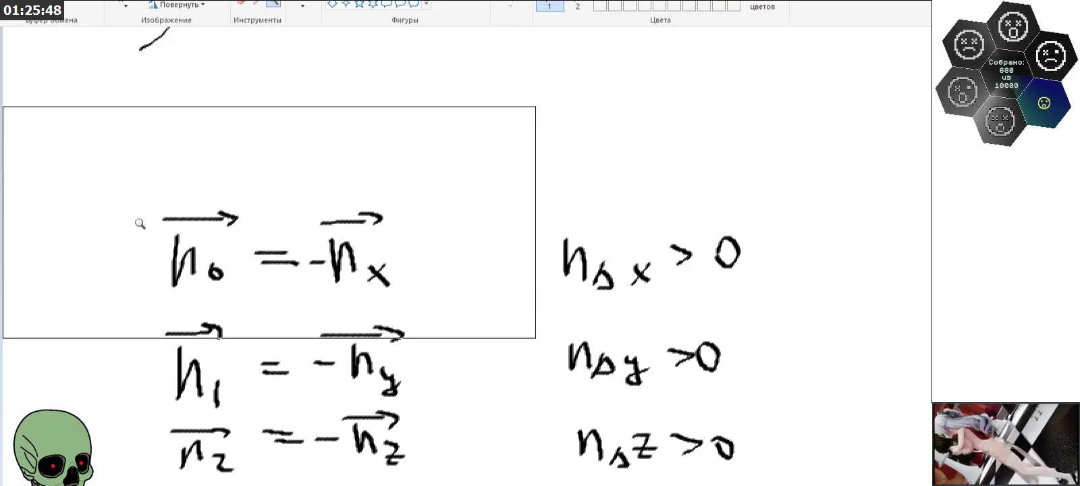
Step: Handwrite '(индекс — номер напр, грани' above the n0 equation
{"action": "mouse_move", "coordinate": [169, 119]}
{"action": "left_mouse_down"}
{"action": "mouse_move", "coordinate": [166, 164]}
{"action": "mouse_move", "coordinate": [260, 132]}
{"action": "mouse_move", "coordinate": [260, 161]}
{"action": "left_mouse_up"}
{"action": "mouse_move", "coordinate": [278, 132]}
{"action": "left_mouse_down"}
{"action": "mouse_move", "coordinate": [293, 145]}
{"action": "mouse_move", "coordinate": [392, 134]}
{"action": "mouse_move", "coordinate": [418, 142]}
{"action": "mouse_move", "coordinate": [440, 121]}
{"action": "mouse_move", "coordinate": [439, 144]}
{"action": "mouse_move", "coordinate": [465, 123]}
{"action": "mouse_move", "coordinate": [481, 142]}
{"action": "mouse_move", "coordinate": [515, 137]}
{"action": "mouse_move", "coordinate": [526, 153]}
{"action": "mouse_move", "coordinate": [528, 139]}
{"action": "left_mouse_up"}
{"action": "left_click_drag", "start_coordinate": [582, 120], "coordinate": [581, 140]}
{"action": "mouse_move", "coordinate": [581, 128]}
{"action": "left_mouse_down"}
{"action": "mouse_move", "coordinate": [602, 126]}
{"action": "mouse_move", "coordinate": [601, 140]}
{"action": "left_mouse_up"}
{"action": "mouse_move", "coordinate": [615, 122]}
{"action": "left_mouse_down"}
{"action": "mouse_move", "coordinate": [650, 141]}
{"action": "mouse_move", "coordinate": [667, 135]}
{"action": "left_mouse_up"}
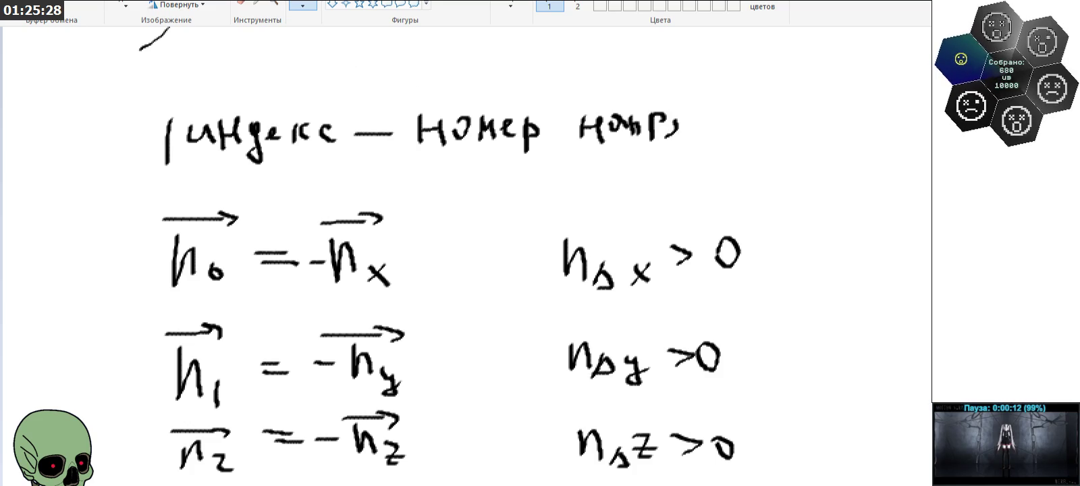
{"action": "mouse_move", "coordinate": [695, 121]}
{"action": "left_mouse_down"}
{"action": "mouse_move", "coordinate": [714, 118]}
{"action": "mouse_move", "coordinate": [724, 141]}
{"action": "mouse_move", "coordinate": [741, 132]}
{"action": "mouse_move", "coordinate": [774, 140]}
{"action": "mouse_move", "coordinate": [791, 127]}
{"action": "left_mouse_up"}
{"action": "mouse_move", "coordinate": [791, 116]}
{"action": "left_mouse_down"}
{"action": "mouse_move", "coordinate": [791, 138]}
{"action": "mouse_move", "coordinate": [818, 135]}
{"action": "left_mouse_up"}
Step: Finish the note with 'куба соотв)' on a second line, then zoom out
{"action": "mouse_move", "coordinate": [629, 160]}
{"action": "left_mouse_down"}
{"action": "mouse_move", "coordinate": [631, 178]}
{"action": "mouse_move", "coordinate": [668, 172]}
{"action": "left_mouse_up"}
{"action": "mouse_move", "coordinate": [677, 157]}
{"action": "left_mouse_down"}
{"action": "mouse_move", "coordinate": [668, 186]}
{"action": "mouse_move", "coordinate": [699, 165]}
{"action": "mouse_move", "coordinate": [750, 177]}
{"action": "mouse_move", "coordinate": [809, 152]}
{"action": "mouse_move", "coordinate": [801, 167]}
{"action": "left_mouse_up"}
{"action": "mouse_move", "coordinate": [820, 146]}
{"action": "left_mouse_down"}
{"action": "mouse_move", "coordinate": [823, 169]}
{"action": "mouse_move", "coordinate": [840, 169]}
{"action": "left_mouse_up"}
{"action": "mouse_move", "coordinate": [860, 115]}
{"action": "left_mouse_down"}
{"action": "mouse_move", "coordinate": [870, 143]}
{"action": "mouse_move", "coordinate": [862, 162]}
{"action": "left_mouse_up"}
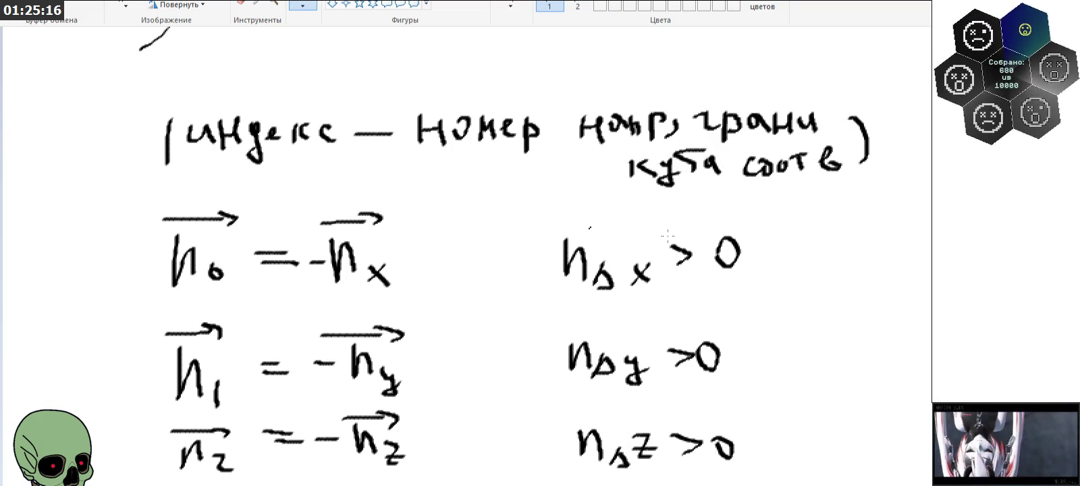
{"action": "left_click", "coordinate": [272, 5]}
{"action": "right_click", "coordinate": [228, 243]}
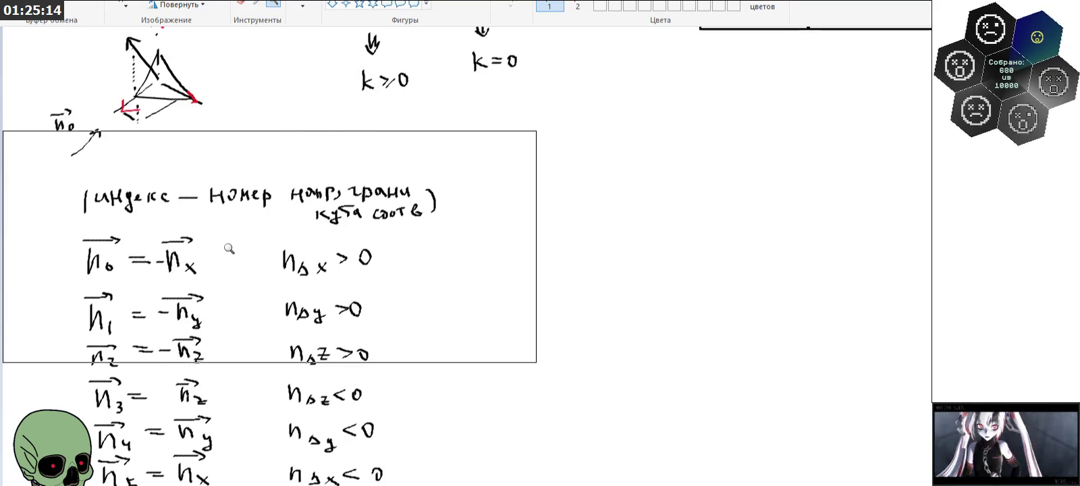
Step: Zoom out further and draw a vertical divider right of the notes
{"action": "right_click", "coordinate": [227, 243]}
{"action": "scroll", "coordinate": [226, 243], "scroll_direction": "up", "scroll_amount": 3}
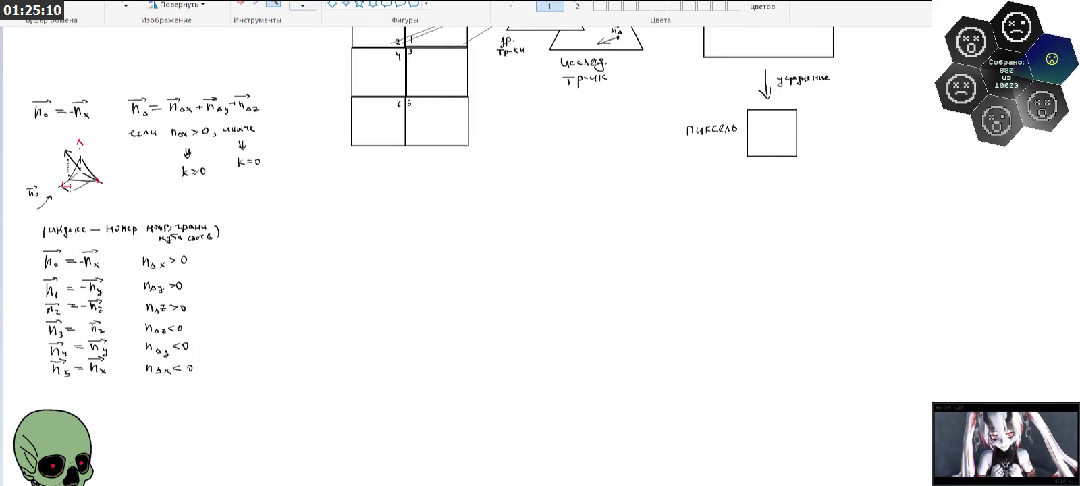
{"action": "mouse_move", "coordinate": [286, 77]}
{"action": "left_mouse_down"}
{"action": "mouse_move", "coordinate": [292, 440]}
{"action": "mouse_move", "coordinate": [287, 410]}
{"action": "left_mouse_up"}
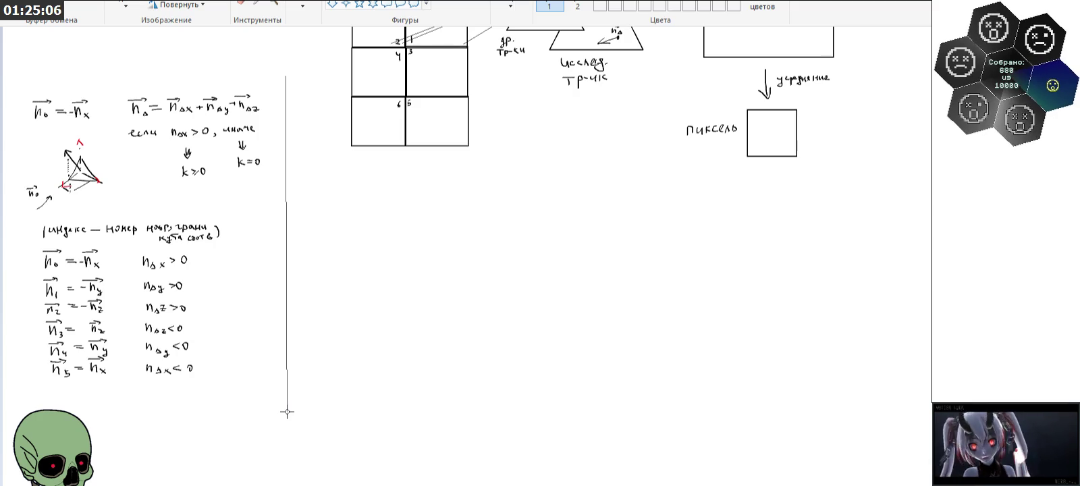
Step: Choose a thicker line size, draw a long horizontal line under the diagrams, and zoom into the blank area
{"action": "left_click", "coordinate": [541, 32]}
{"action": "left_click", "coordinate": [538, 55]}
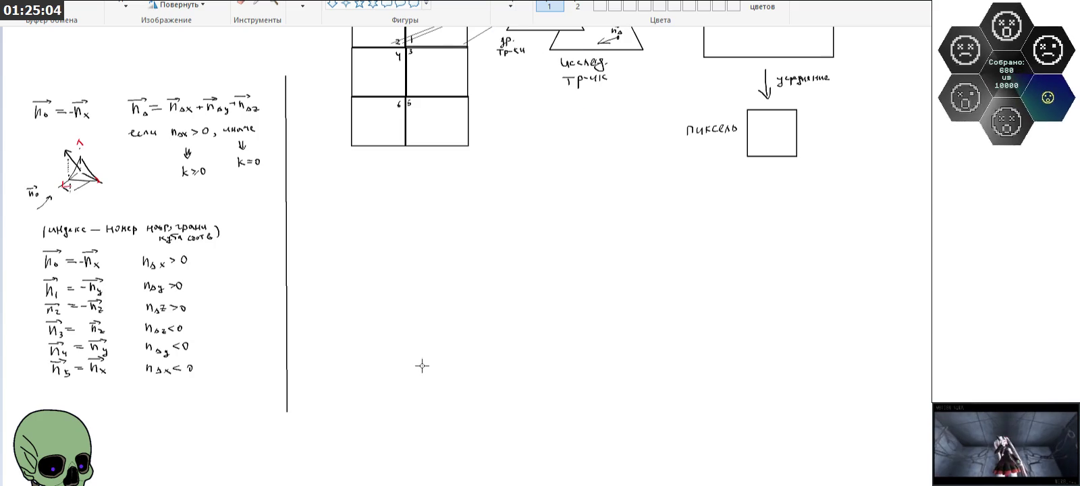
{"action": "scroll", "coordinate": [429, 276], "scroll_direction": "up", "scroll_amount": 3}
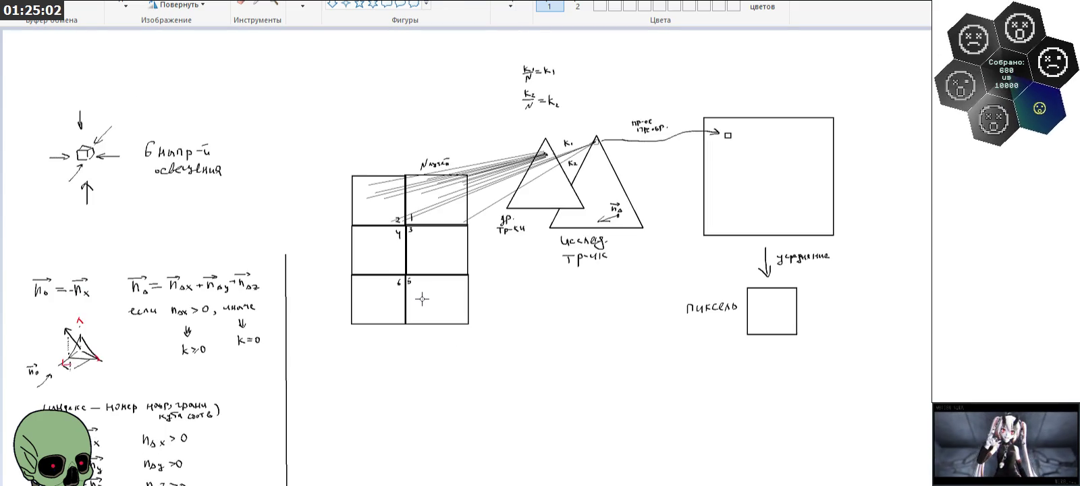
{"action": "scroll", "coordinate": [429, 298], "scroll_direction": "down", "scroll_amount": 2}
{"action": "left_click_drag", "start_coordinate": [311, 259], "coordinate": [926, 258]}
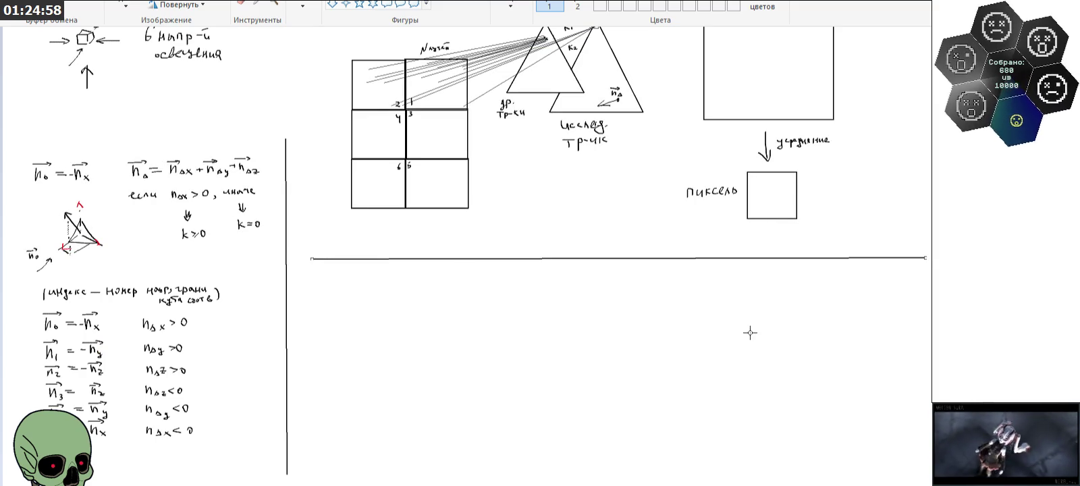
{"action": "scroll", "coordinate": [553, 311], "scroll_direction": "up", "scroll_amount": 2}
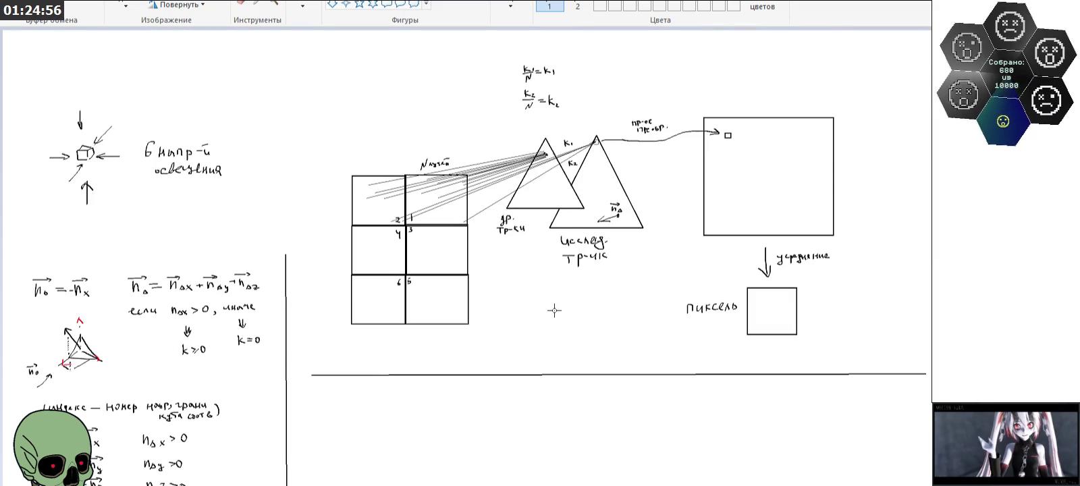
{"action": "scroll", "coordinate": [553, 310], "scroll_direction": "down", "scroll_amount": 2}
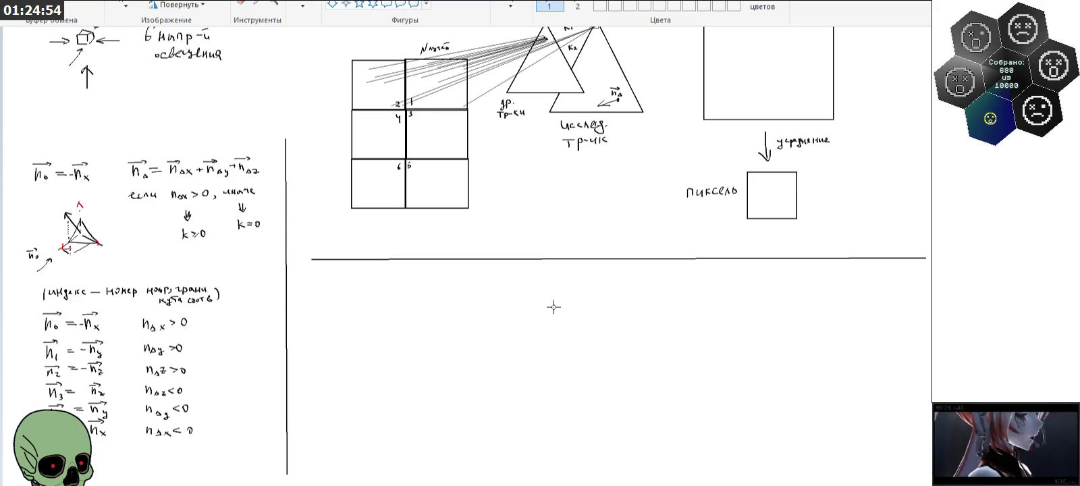
{"action": "scroll", "coordinate": [571, 272], "scroll_direction": "down", "scroll_amount": 2}
{"action": "left_click", "coordinate": [274, 6]}
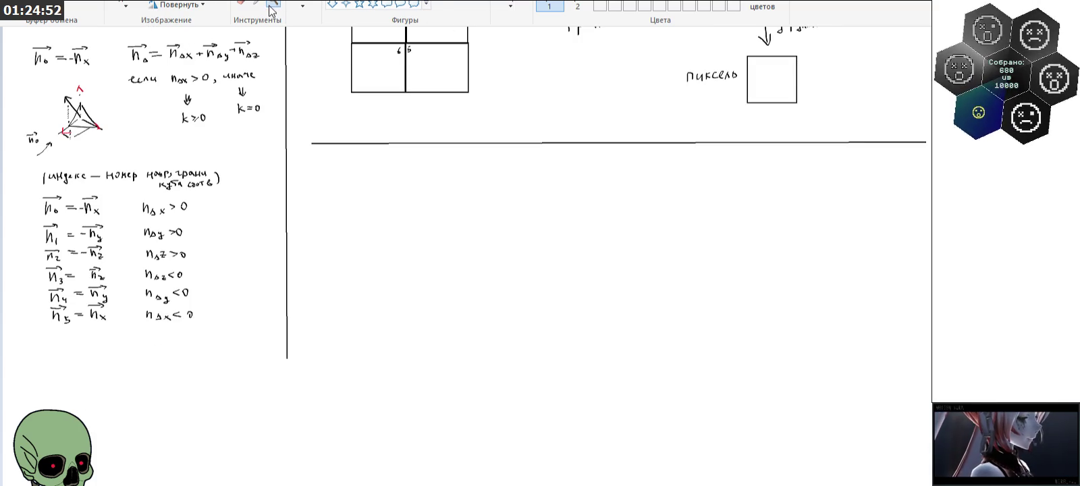
{"action": "left_click", "coordinate": [441, 234]}
Step: Zoom into the blank area and try handwriting letters, undoing the attempts
{"action": "left_click", "coordinate": [378, 210]}
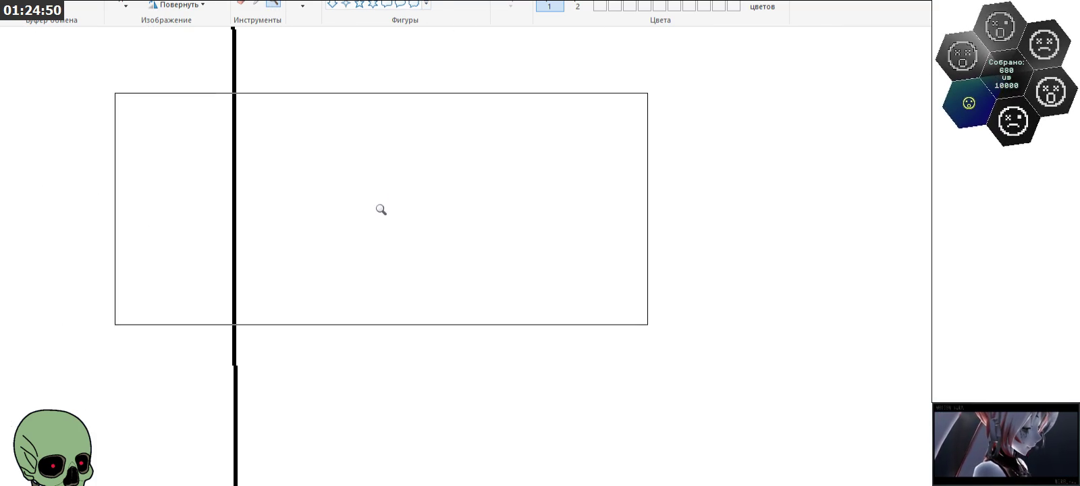
{"action": "left_click", "coordinate": [302, 5]}
{"action": "mouse_move", "coordinate": [386, 145]}
{"action": "left_mouse_down"}
{"action": "mouse_move", "coordinate": [418, 177]}
{"action": "mouse_move", "coordinate": [419, 199]}
{"action": "left_mouse_up"}
{"action": "mouse_move", "coordinate": [435, 174]}
{"action": "left_mouse_down"}
{"action": "mouse_move", "coordinate": [435, 205]}
{"action": "mouse_move", "coordinate": [459, 200]}
{"action": "left_mouse_up"}
{"action": "key", "text": "ctrl+z"}
{"action": "mouse_move", "coordinate": [436, 187]}
{"action": "left_mouse_down"}
{"action": "mouse_move", "coordinate": [474, 171]}
{"action": "mouse_move", "coordinate": [461, 204]}
{"action": "left_mouse_up"}
{"action": "key", "text": "ctrl+z"}
{"action": "key", "text": "ctrl+z"}
{"action": "key", "text": "ctrl+z"}
{"action": "key", "text": "ctrl+z"}
Step: Handwrite the vector n_k followed by an equals sign, then switch to the whiteboard image window
{"action": "left_click_drag", "start_coordinate": [372, 156], "coordinate": [406, 210]}
{"action": "left_click_drag", "start_coordinate": [424, 177], "coordinate": [429, 203]}
{"action": "mouse_move", "coordinate": [354, 136]}
{"action": "left_mouse_down"}
{"action": "mouse_move", "coordinate": [405, 120]}
{"action": "mouse_move", "coordinate": [422, 145]}
{"action": "left_mouse_up"}
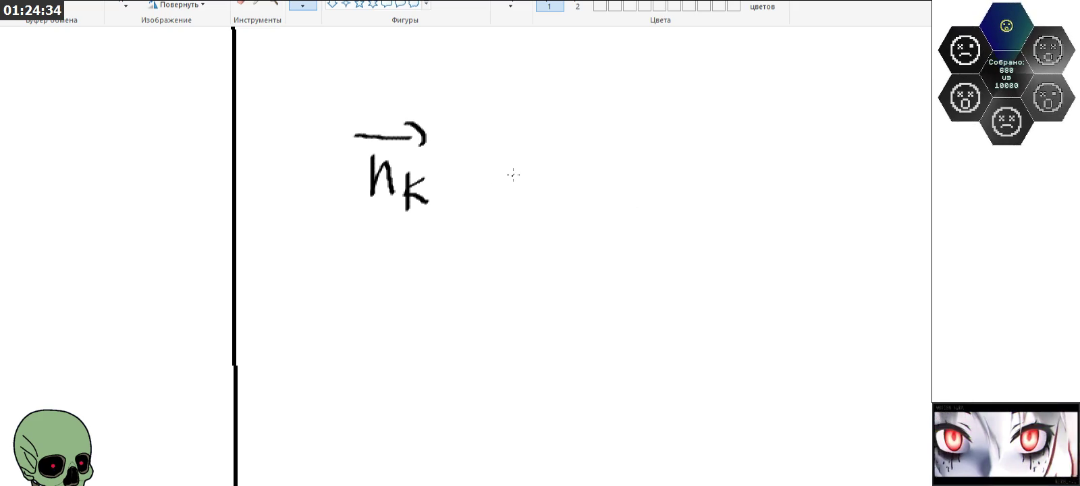
{"action": "mouse_move", "coordinate": [475, 166]}
{"action": "left_mouse_down"}
{"action": "mouse_move", "coordinate": [517, 166]}
{"action": "mouse_move", "coordinate": [519, 186]}
{"action": "left_mouse_up"}
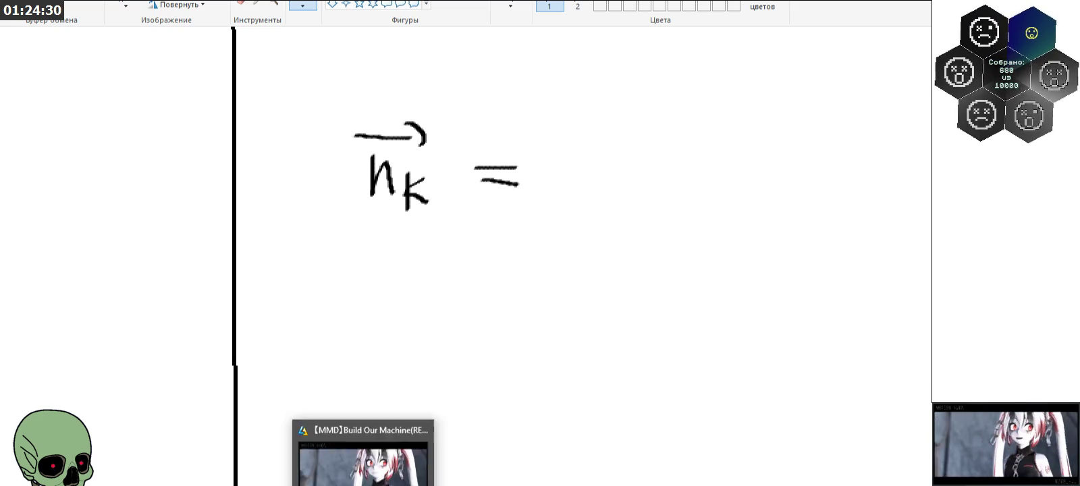
{"action": "left_click", "coordinate": [201, 473]}
Step: Zoom out to the whole whiteboard sheet, then zoom in and pan to the camera-normal calculations
{"action": "scroll", "coordinate": [458, 258], "scroll_direction": "down", "scroll_amount": 2}
{"action": "scroll", "coordinate": [458, 258], "scroll_direction": "down", "scroll_amount": 2}
{"action": "scroll", "coordinate": [511, 317], "scroll_direction": "down", "scroll_amount": 2}
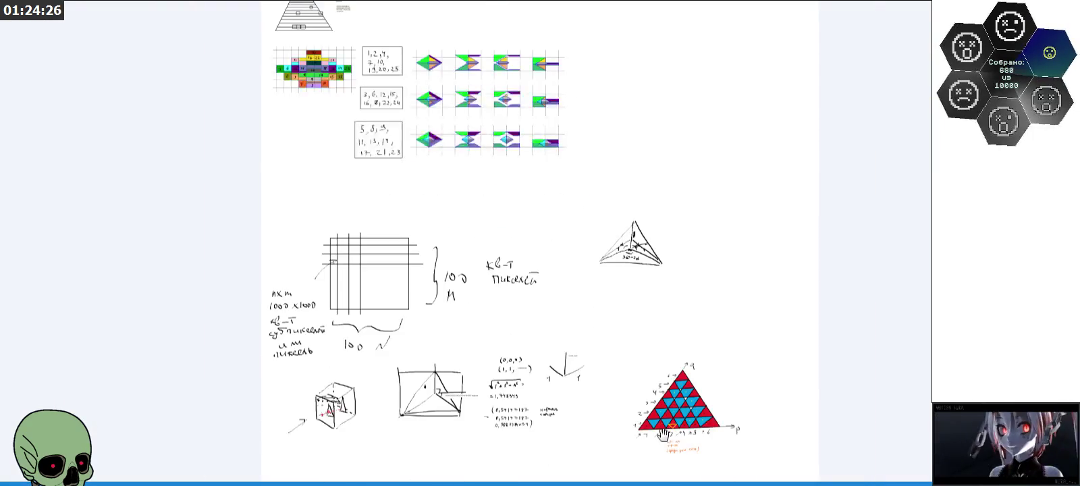
{"action": "scroll", "coordinate": [663, 435], "scroll_direction": "up", "scroll_amount": 3}
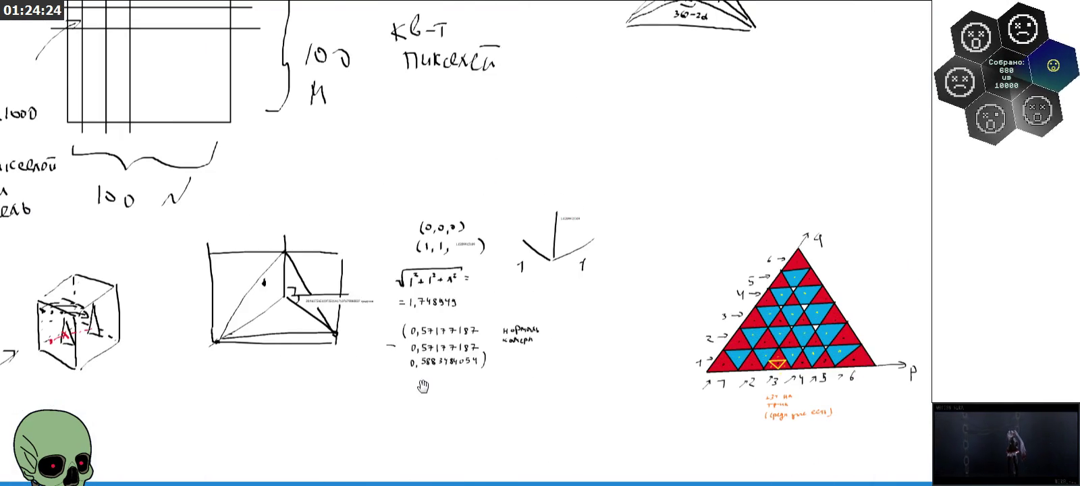
{"action": "scroll", "coordinate": [422, 381], "scroll_direction": "up", "scroll_amount": 2}
{"action": "scroll", "coordinate": [422, 368], "scroll_direction": "up", "scroll_amount": 1}
{"action": "scroll", "coordinate": [422, 366], "scroll_direction": "up", "scroll_amount": 1}
{"action": "scroll", "coordinate": [465, 270], "scroll_direction": "up", "scroll_amount": 2}
{"action": "scroll", "coordinate": [499, 236], "scroll_direction": "up", "scroll_amount": 2}
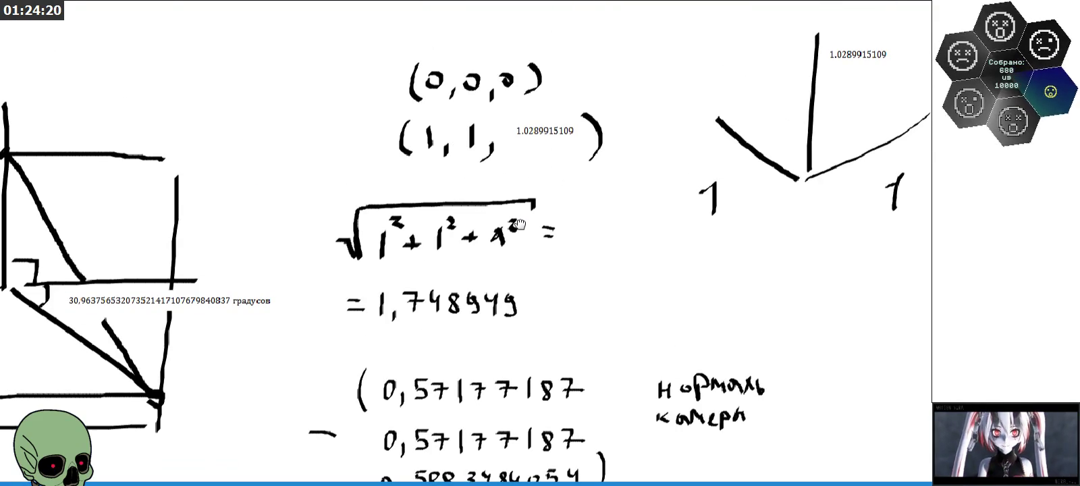
{"action": "mouse_move", "coordinate": [519, 224]}
{"action": "left_mouse_down"}
{"action": "mouse_move", "coordinate": [514, 258]}
{"action": "mouse_move", "coordinate": [621, 257]}
{"action": "mouse_move", "coordinate": [499, 232]}
{"action": "mouse_move", "coordinate": [550, 180]}
{"action": "mouse_move", "coordinate": [552, 195]}
{"action": "mouse_move", "coordinate": [456, 210]}
{"action": "mouse_move", "coordinate": [419, 236]}
{"action": "mouse_move", "coordinate": [442, 228]}
{"action": "mouse_move", "coordinate": [578, 245]}
{"action": "mouse_move", "coordinate": [574, 199]}
{"action": "mouse_move", "coordinate": [436, 235]}
{"action": "mouse_move", "coordinate": [426, 217]}
{"action": "mouse_move", "coordinate": [399, 213]}
{"action": "mouse_move", "coordinate": [550, 250]}
{"action": "mouse_move", "coordinate": [545, 269]}
{"action": "mouse_move", "coordinate": [465, 266]}
{"action": "mouse_move", "coordinate": [627, 292]}
{"action": "mouse_move", "coordinate": [702, 338]}
{"action": "mouse_move", "coordinate": [491, 277]}
{"action": "mouse_move", "coordinate": [559, 262]}
{"action": "mouse_move", "coordinate": [562, 290]}
{"action": "mouse_move", "coordinate": [500, 245]}
{"action": "left_mouse_up"}
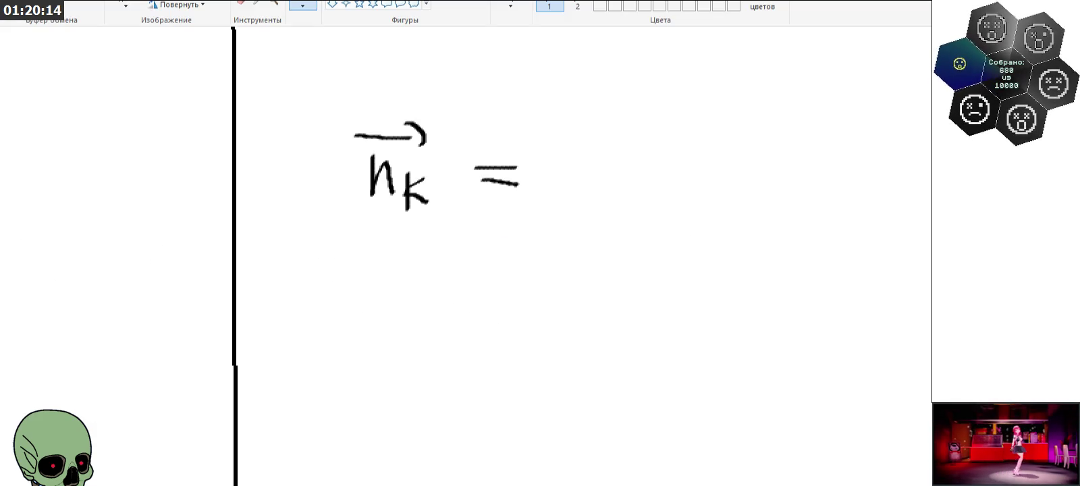
Step: Zoom in below n_k = and draw the first axis frame labelled z and y with a diagonal axis
{"action": "left_click", "coordinate": [273, 4]}
{"action": "right_click", "coordinate": [272, 111]}
{"action": "right_click", "coordinate": [275, 115]}
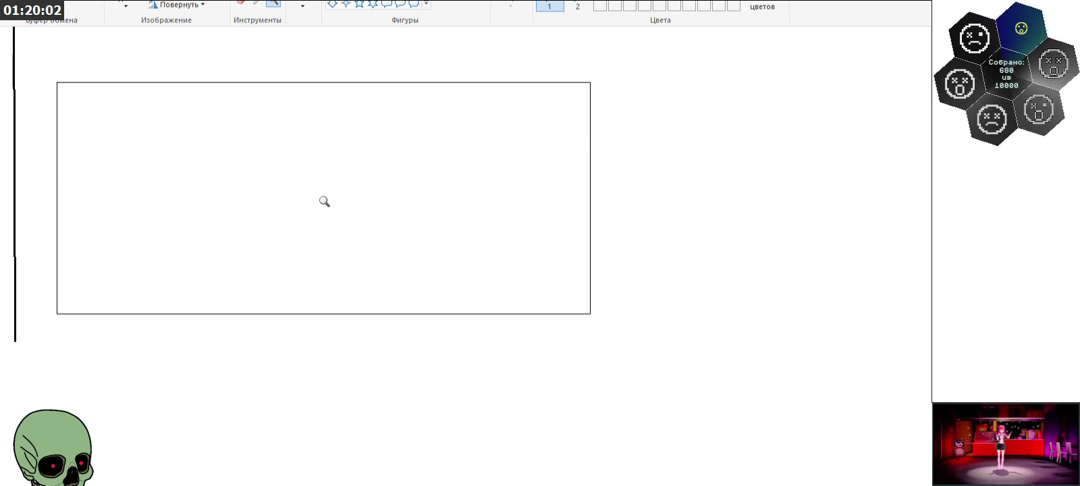
{"action": "left_click", "coordinate": [328, 171]}
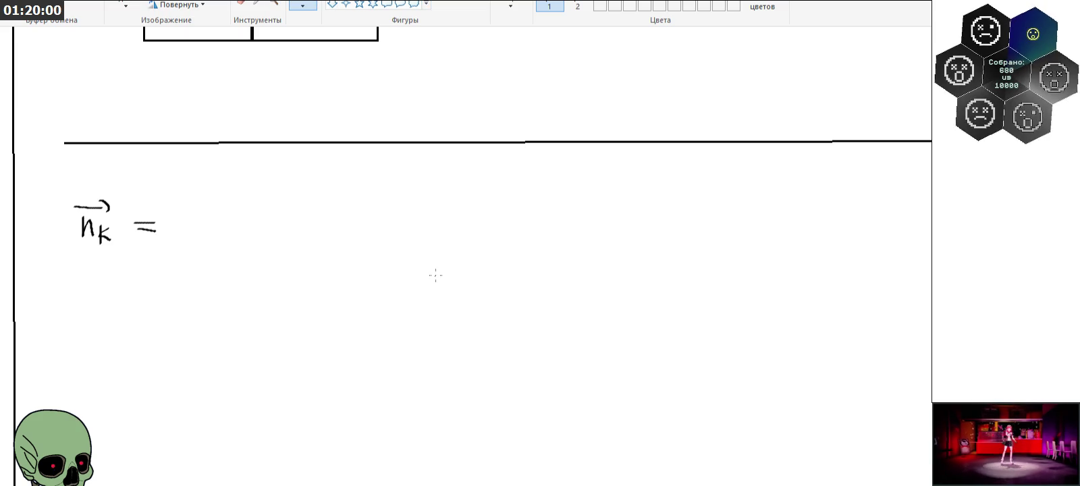
{"action": "scroll", "coordinate": [437, 290], "scroll_direction": "down", "scroll_amount": 3}
{"action": "mouse_move", "coordinate": [443, 267]}
{"action": "left_mouse_down"}
{"action": "mouse_move", "coordinate": [443, 333]}
{"action": "mouse_move", "coordinate": [507, 336]}
{"action": "left_mouse_up"}
{"action": "left_click_drag", "start_coordinate": [433, 275], "coordinate": [462, 274]}
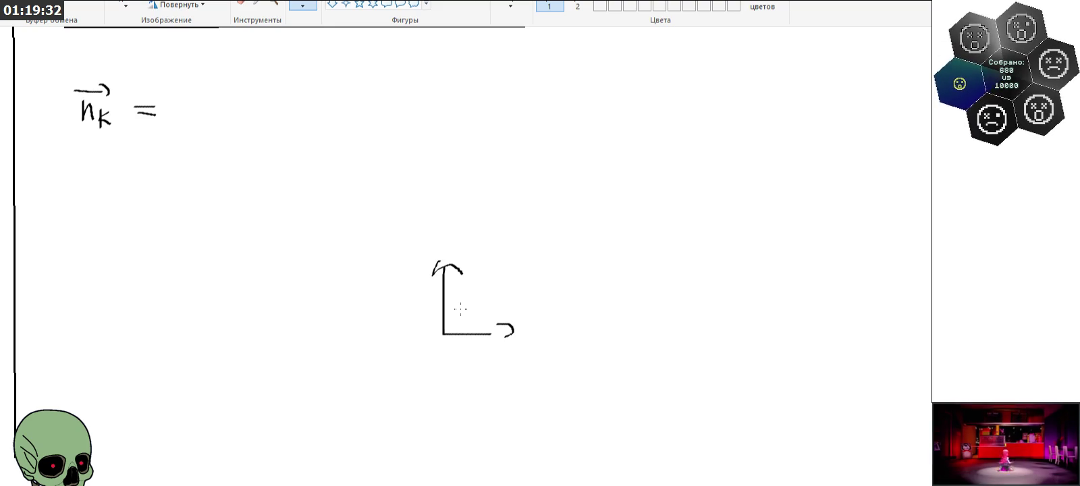
{"action": "left_click_drag", "start_coordinate": [440, 333], "coordinate": [392, 289]}
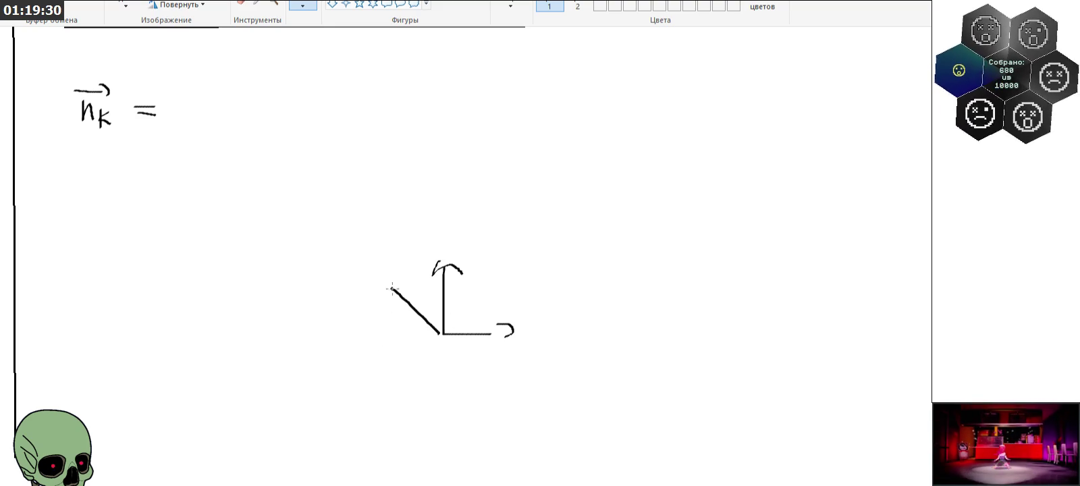
{"action": "left_click_drag", "start_coordinate": [451, 346], "coordinate": [489, 371]}
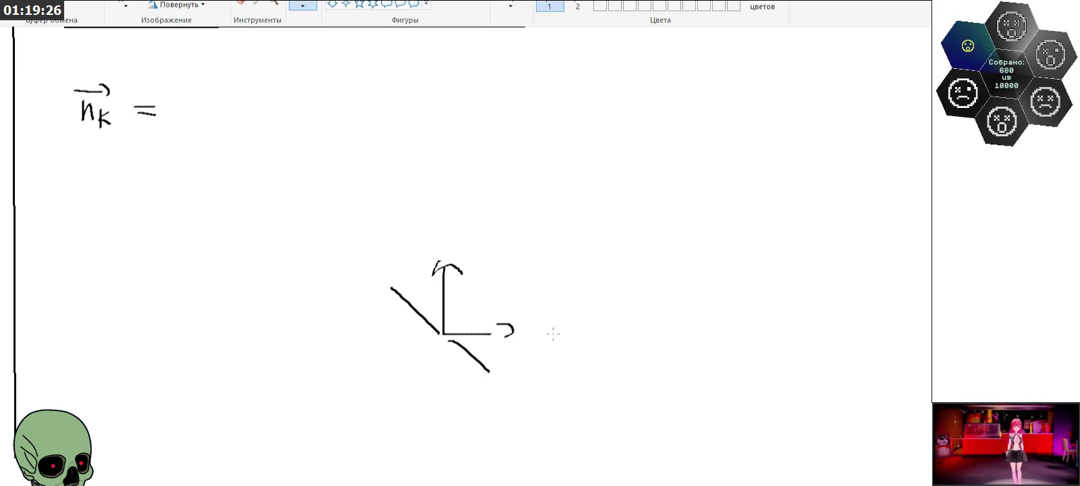
{"action": "left_click_drag", "start_coordinate": [543, 328], "coordinate": [546, 342]}
{"action": "left_click_drag", "start_coordinate": [553, 327], "coordinate": [557, 347]}
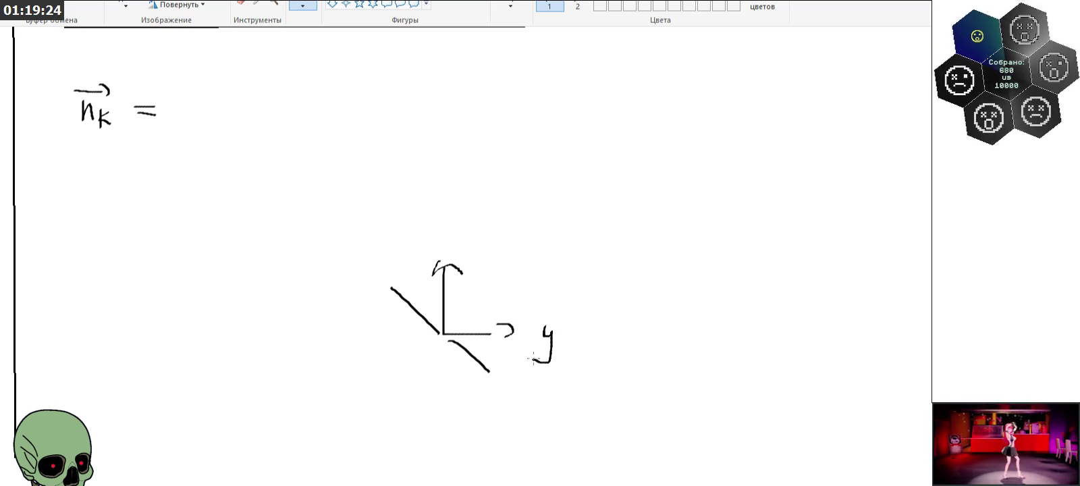
{"action": "mouse_move", "coordinate": [457, 243]}
{"action": "left_mouse_down"}
{"action": "mouse_move", "coordinate": [479, 259]}
{"action": "mouse_move", "coordinate": [481, 249]}
{"action": "left_mouse_up"}
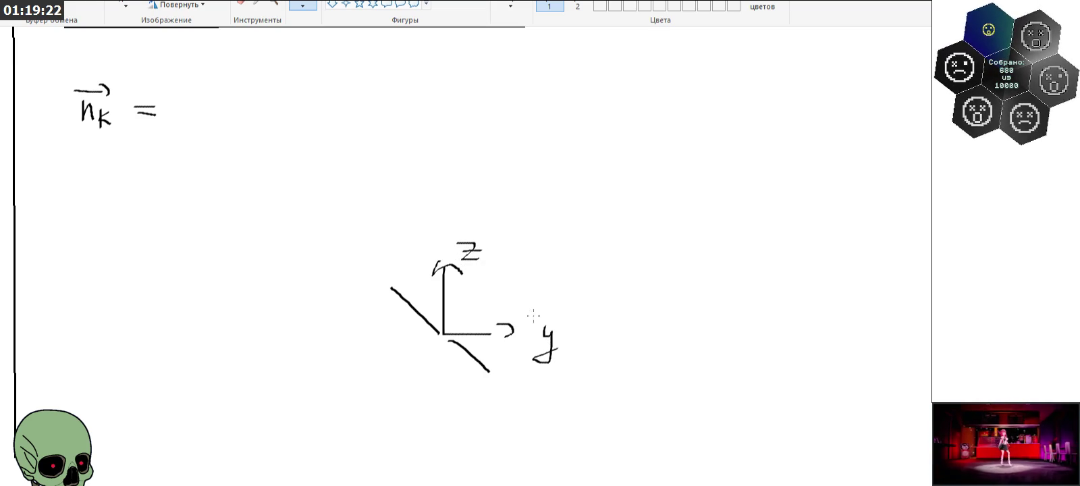
Step: Draw a second axis frame labelled z and α with a diagonal third axis
{"action": "mouse_move", "coordinate": [640, 254]}
{"action": "left_mouse_down"}
{"action": "mouse_move", "coordinate": [640, 307]}
{"action": "mouse_move", "coordinate": [708, 317]}
{"action": "left_mouse_up"}
{"action": "left_click_drag", "start_coordinate": [625, 265], "coordinate": [667, 274]}
{"action": "left_click_drag", "start_coordinate": [744, 314], "coordinate": [754, 340]}
{"action": "mouse_move", "coordinate": [608, 220]}
{"action": "left_mouse_down"}
{"action": "mouse_move", "coordinate": [629, 221]}
{"action": "mouse_move", "coordinate": [632, 238]}
{"action": "mouse_move", "coordinate": [633, 228]}
{"action": "left_mouse_up"}
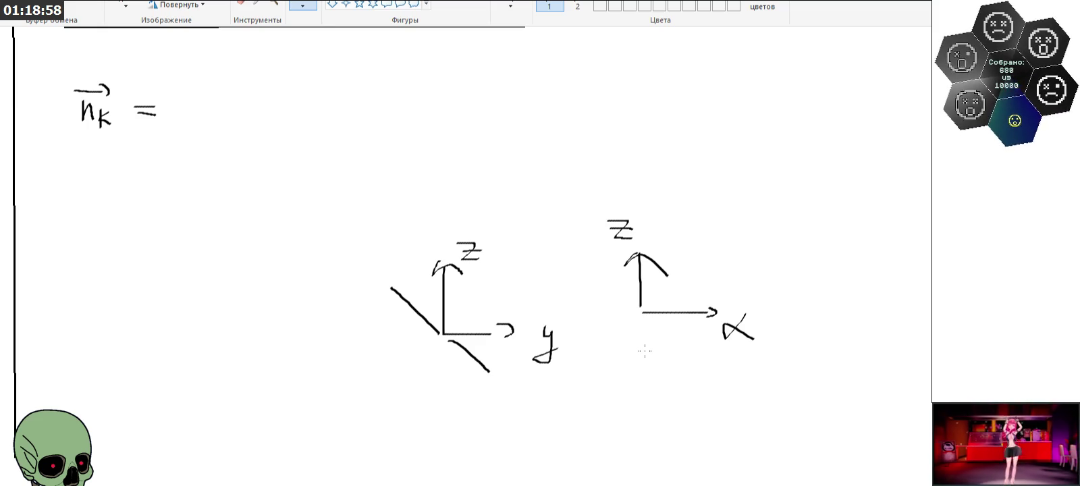
{"action": "left_click_drag", "start_coordinate": [593, 247], "coordinate": [684, 354]}
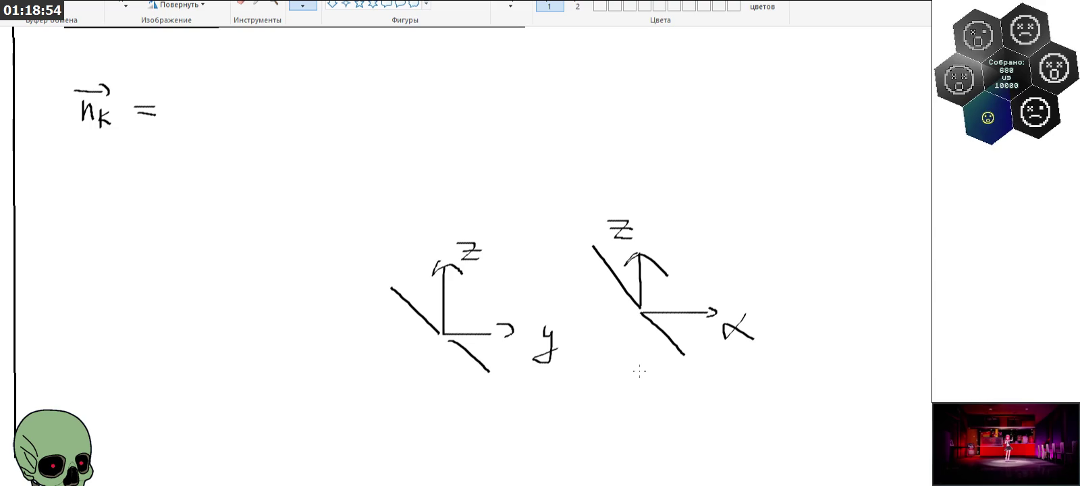
Step: Draw a third L-shaped axis frame on the left labelled y and x, with a diagonal axis
{"action": "scroll", "coordinate": [594, 332], "scroll_direction": "down", "scroll_amount": 3}
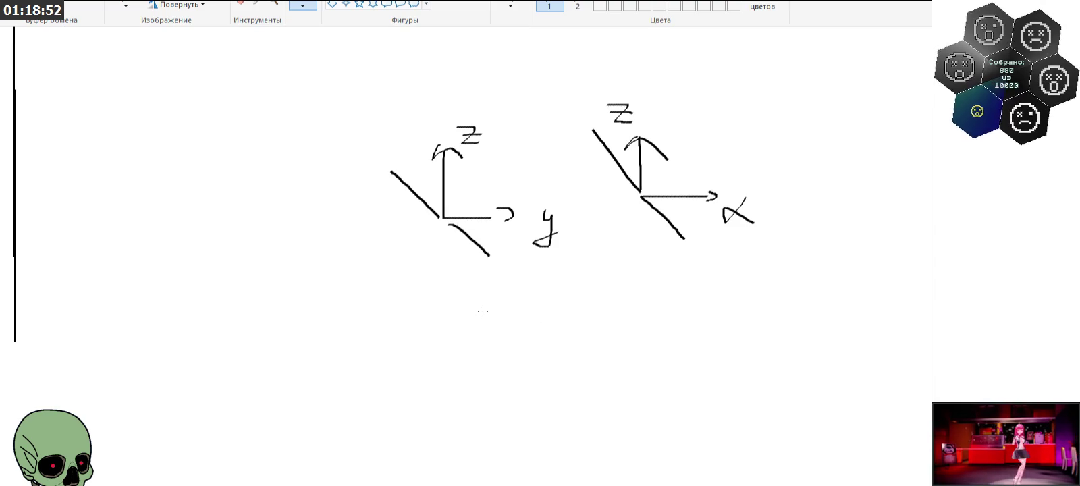
{"action": "mouse_move", "coordinate": [221, 160]}
{"action": "left_mouse_down"}
{"action": "mouse_move", "coordinate": [223, 231]}
{"action": "mouse_move", "coordinate": [299, 233]}
{"action": "left_mouse_up"}
{"action": "left_click_drag", "start_coordinate": [224, 154], "coordinate": [276, 154]}
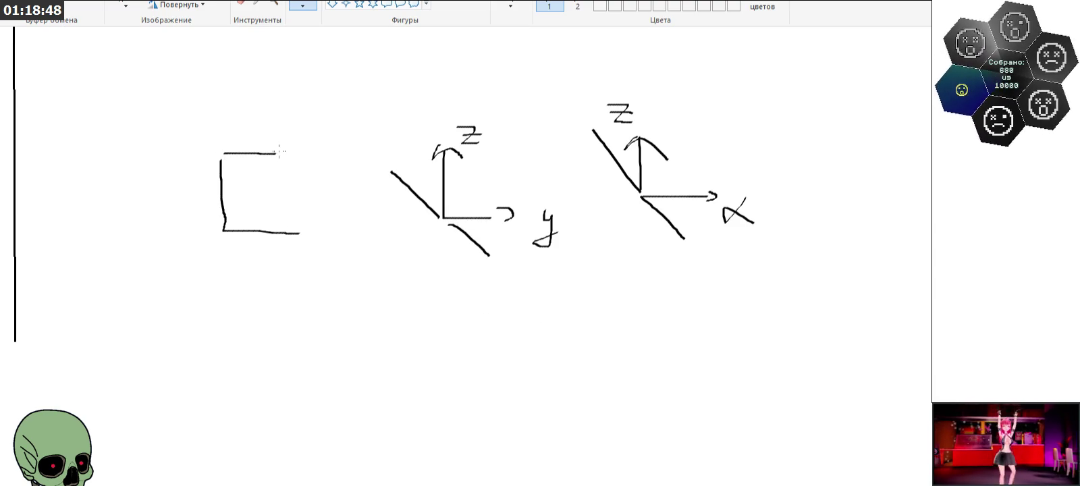
{"action": "key", "text": "ctrl+z"}
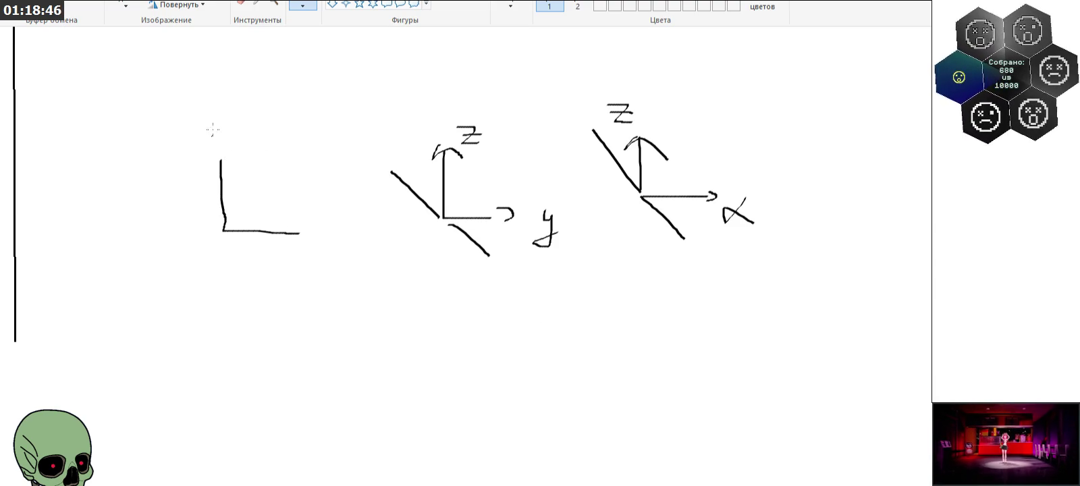
{"action": "left_click_drag", "start_coordinate": [218, 160], "coordinate": [241, 168]}
{"action": "mouse_move", "coordinate": [297, 226]}
{"action": "left_mouse_down"}
{"action": "mouse_move", "coordinate": [309, 231]}
{"action": "mouse_move", "coordinate": [295, 239]}
{"action": "left_mouse_up"}
{"action": "mouse_move", "coordinate": [326, 235]}
{"action": "left_mouse_down"}
{"action": "mouse_move", "coordinate": [343, 249]}
{"action": "mouse_move", "coordinate": [326, 250]}
{"action": "left_mouse_up"}
{"action": "left_click_drag", "start_coordinate": [183, 144], "coordinate": [199, 159]}
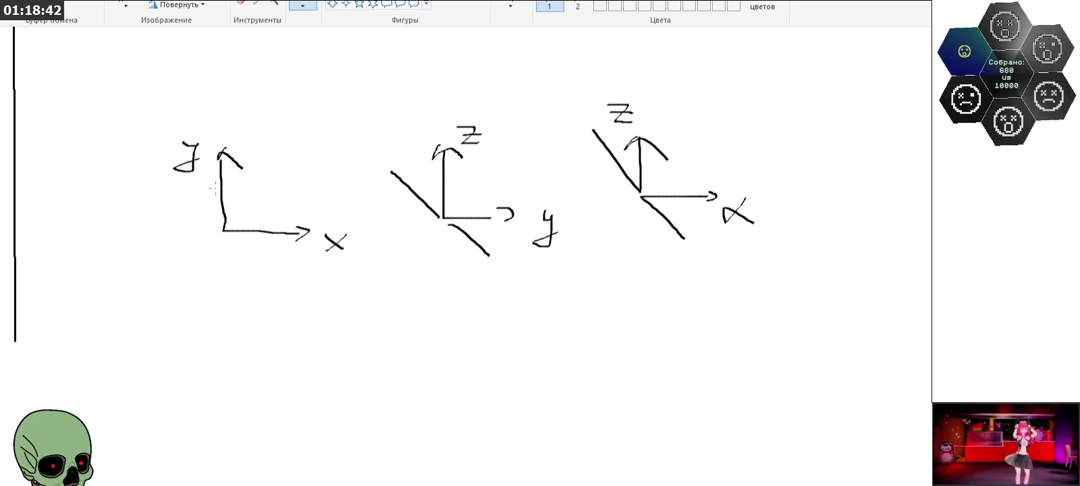
{"action": "mouse_move", "coordinate": [217, 226]}
{"action": "left_mouse_down"}
{"action": "mouse_move", "coordinate": [195, 200]}
{"action": "mouse_move", "coordinate": [258, 256]}
{"action": "left_mouse_up"}
{"action": "scroll", "coordinate": [290, 311], "scroll_direction": "up", "scroll_amount": 3}
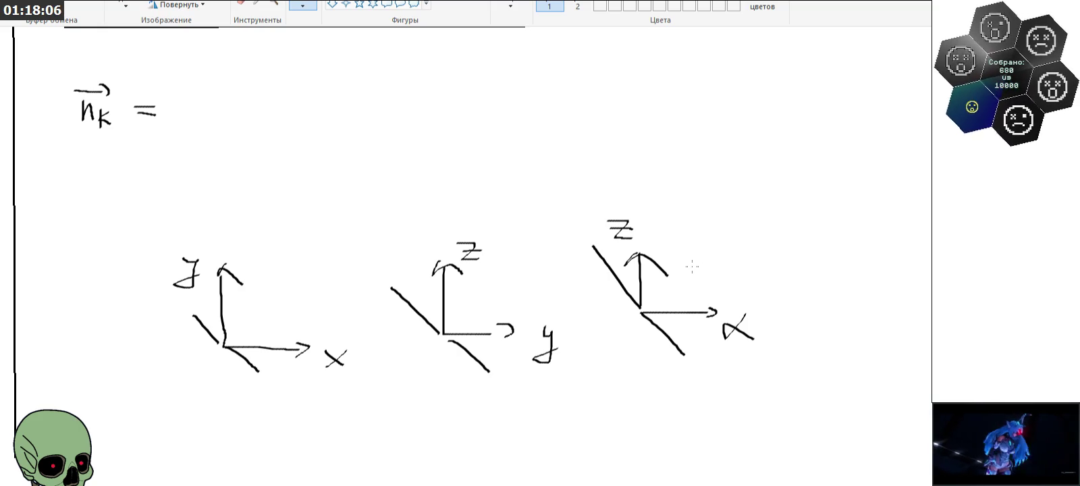
Step: Mark a point in the right-hand frame with a vector from the origin and dotted projection lines
{"action": "left_click", "coordinate": [694, 254]}
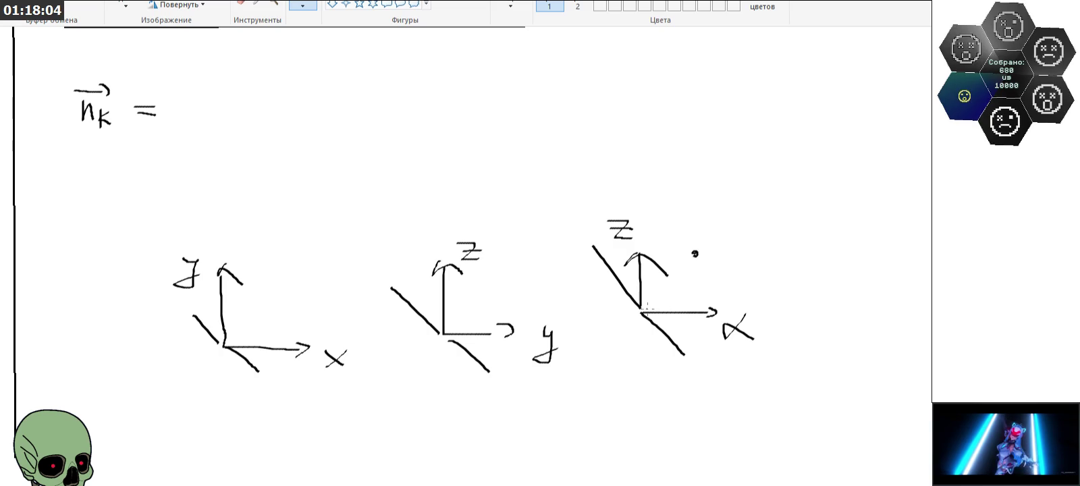
{"action": "left_click", "coordinate": [694, 255]}
{"action": "mouse_move", "coordinate": [648, 302]}
{"action": "left_mouse_down"}
{"action": "mouse_move", "coordinate": [688, 260]}
{"action": "mouse_move", "coordinate": [691, 309]}
{"action": "left_mouse_up"}
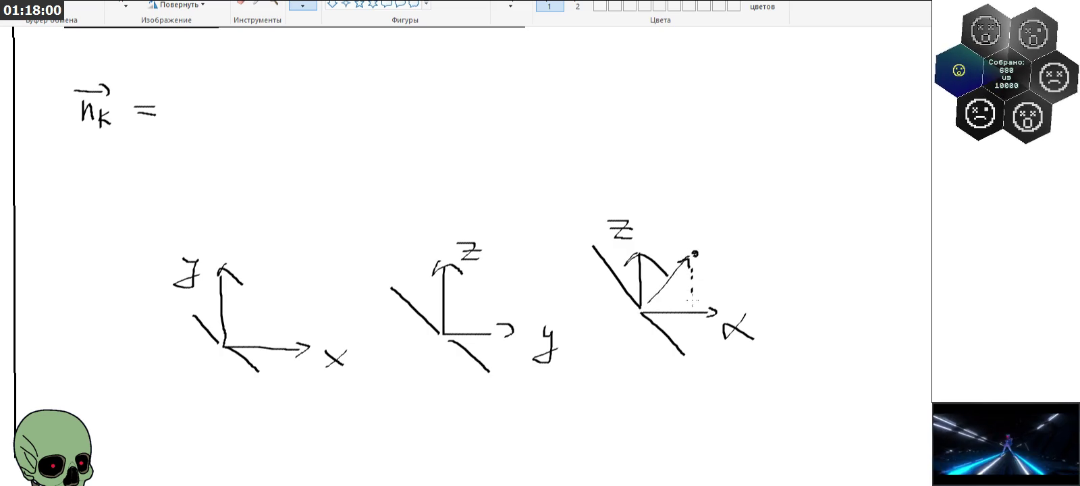
{"action": "left_click_drag", "start_coordinate": [687, 254], "coordinate": [638, 255]}
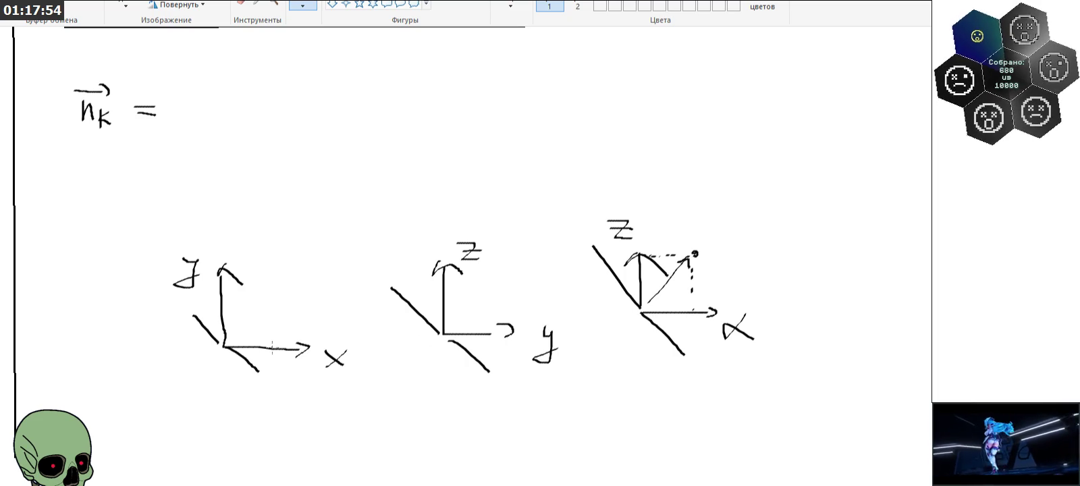
Step: Add dotted projection lines and points in the first and middle diagrams
{"action": "left_click_drag", "start_coordinate": [272, 342], "coordinate": [273, 244]}
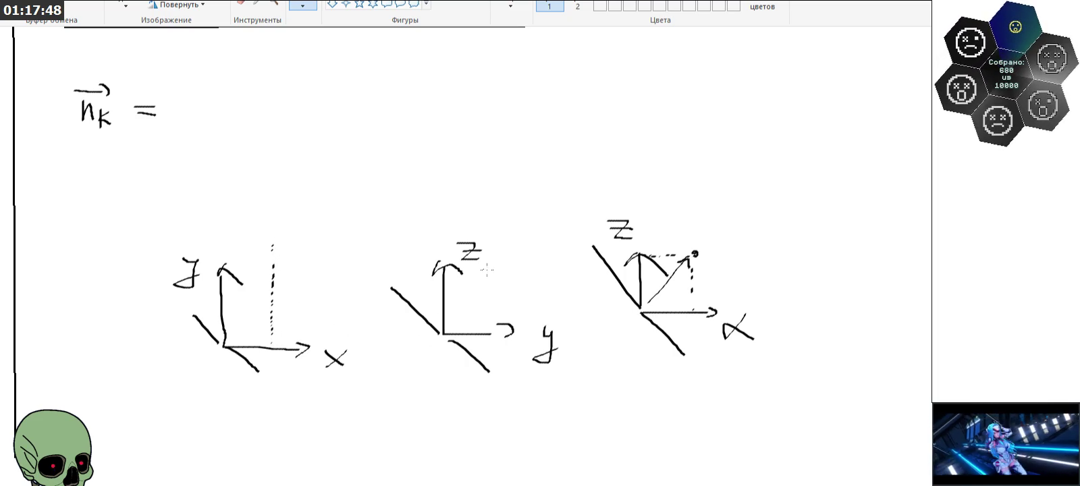
{"action": "left_click_drag", "start_coordinate": [469, 282], "coordinate": [533, 280]}
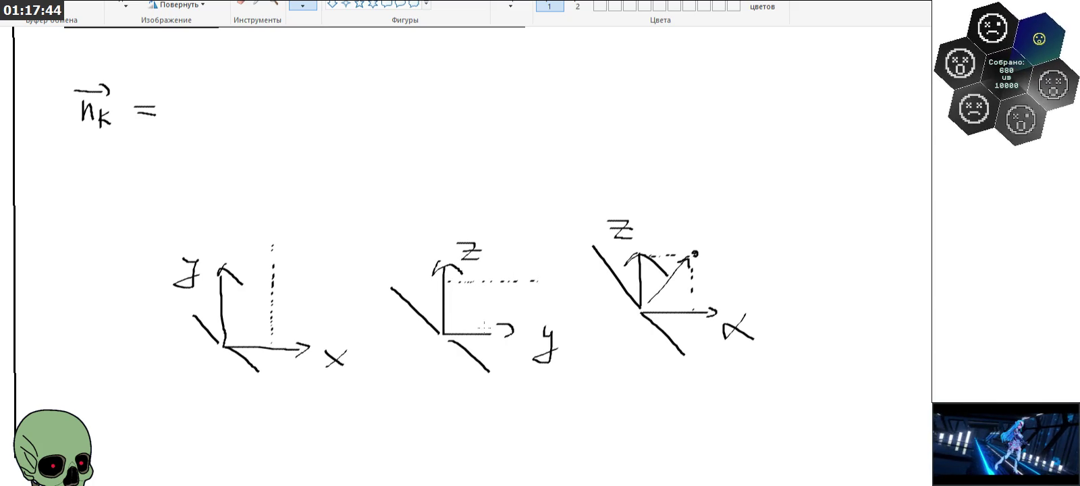
{"action": "left_click", "coordinate": [458, 284]}
{"action": "left_click_drag", "start_coordinate": [459, 305], "coordinate": [459, 311]}
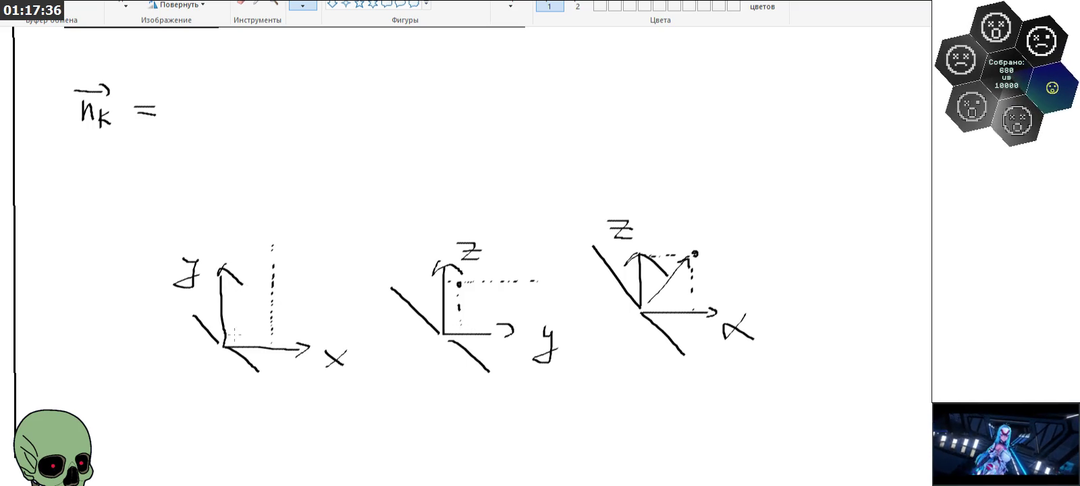
{"action": "left_click_drag", "start_coordinate": [244, 329], "coordinate": [272, 328]}
{"action": "left_click", "coordinate": [272, 328]}
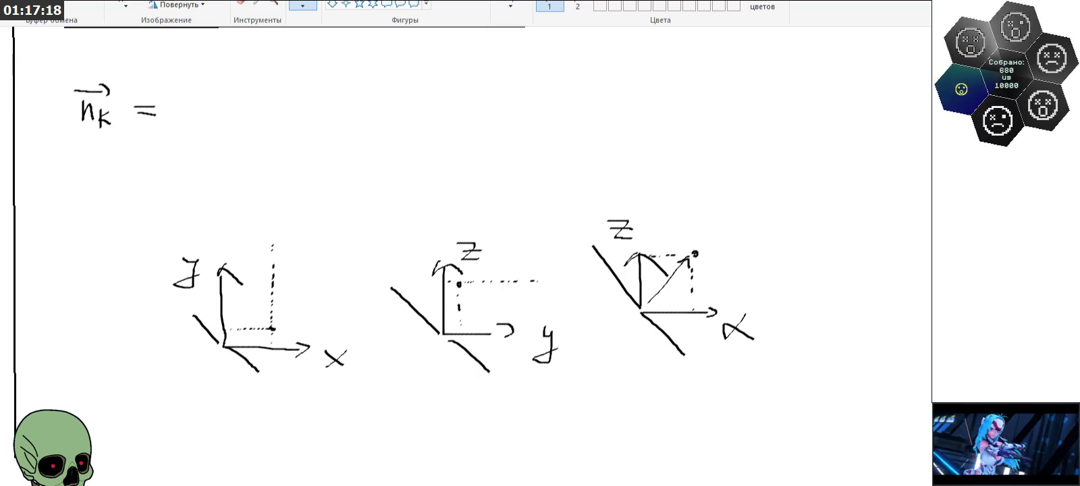
Step: Undo those extra dots and dotted lines, then erase the diagonal arrow line in the right diagram
{"action": "key", "text": "ctrl+z"}
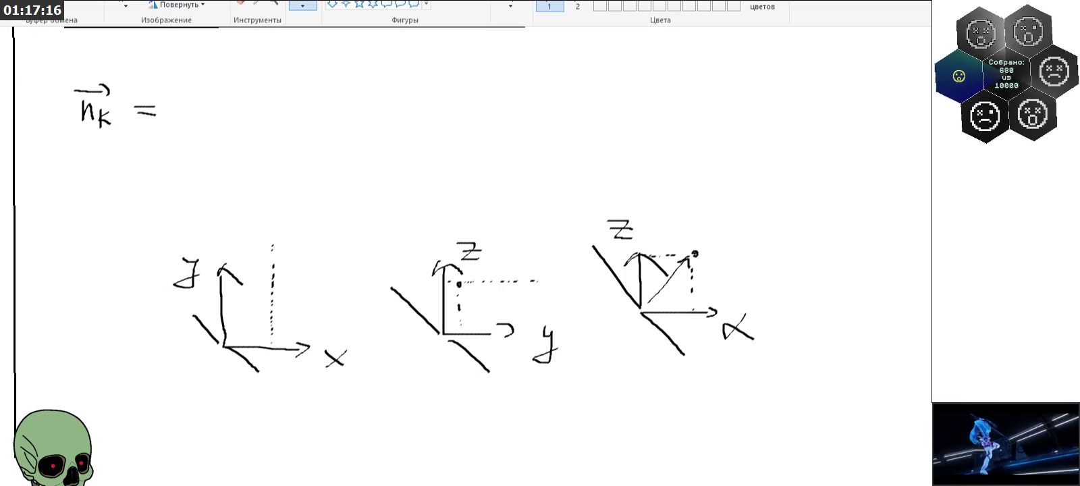
{"action": "key", "text": "ctrl+z"}
{"action": "key", "text": "ctrl+z"}
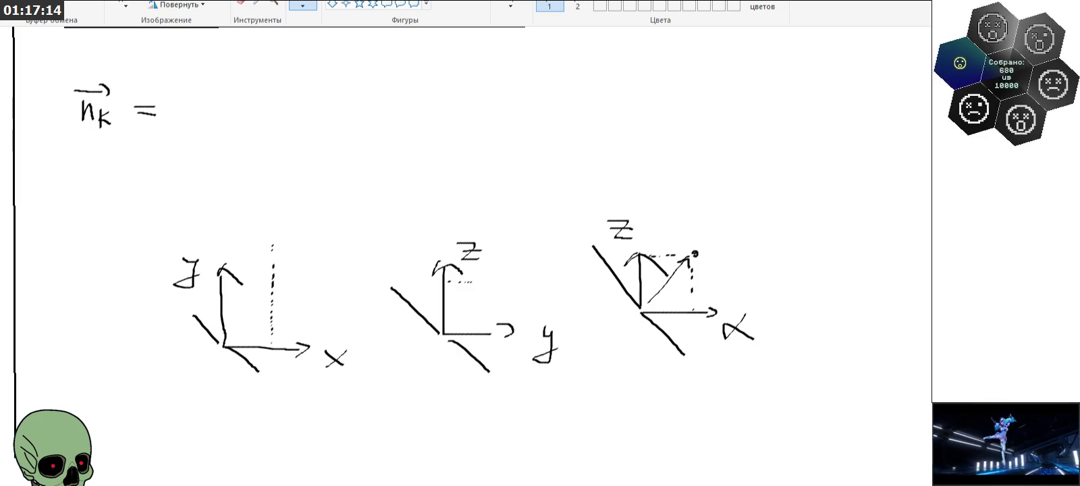
{"action": "key", "text": "ctrl+z"}
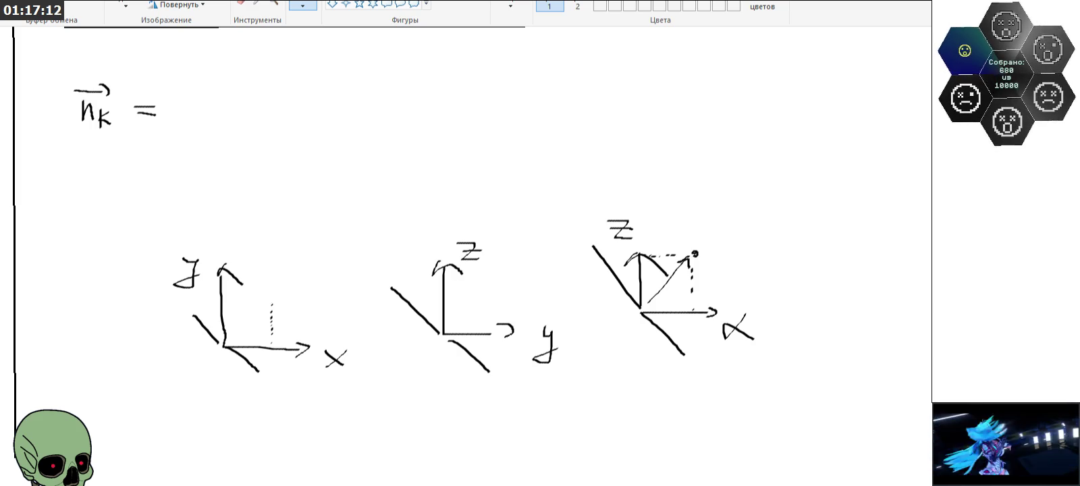
{"action": "key", "text": "ctrl+z"}
{"action": "key", "text": "ctrl+z"}
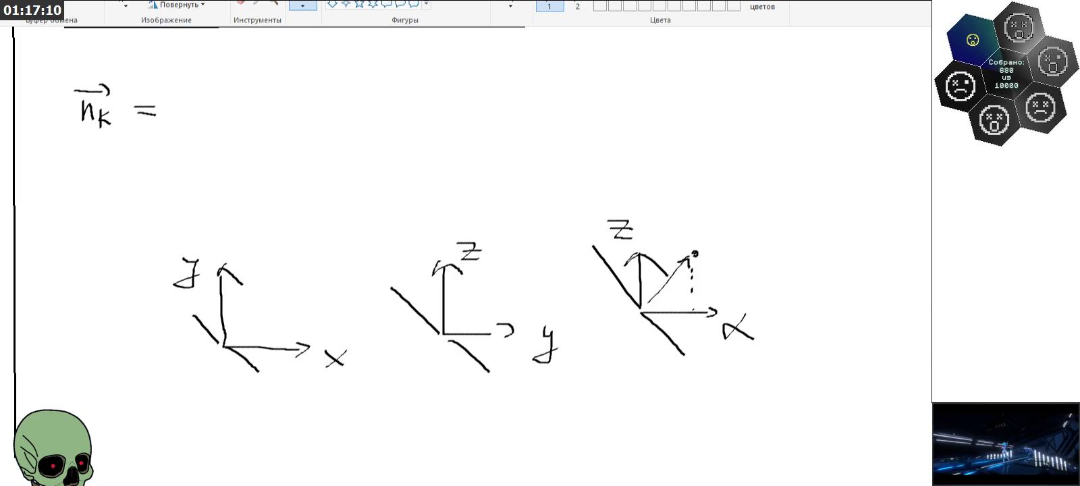
{"action": "left_click", "coordinate": [241, 4]}
{"action": "left_click_drag", "start_coordinate": [649, 303], "coordinate": [696, 242]}
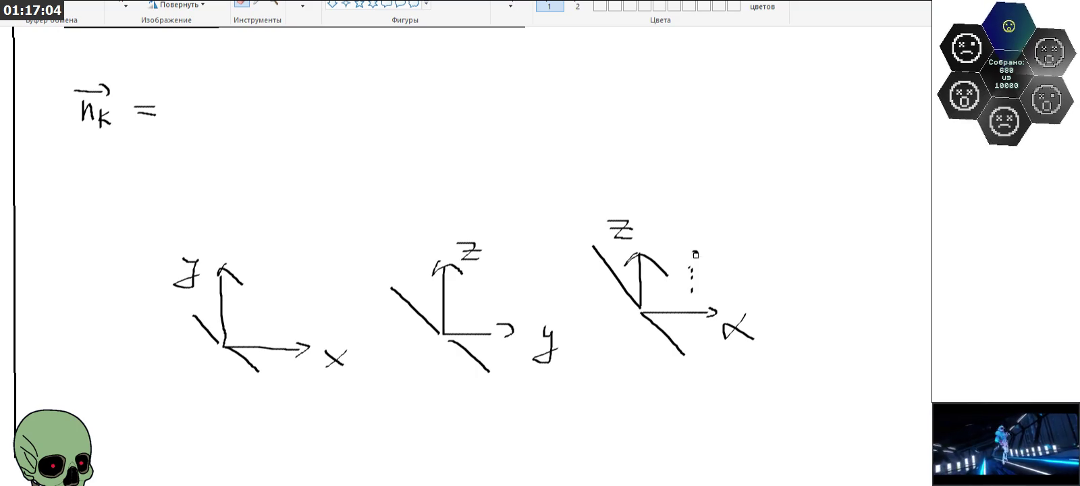
Step: Erase the leftover dots in the right diagram and copy all three axis diagrams
{"action": "left_click", "coordinate": [690, 292]}
{"action": "left_click", "coordinate": [125, 5]}
{"action": "left_click_drag", "start_coordinate": [149, 224], "coordinate": [619, 373]}
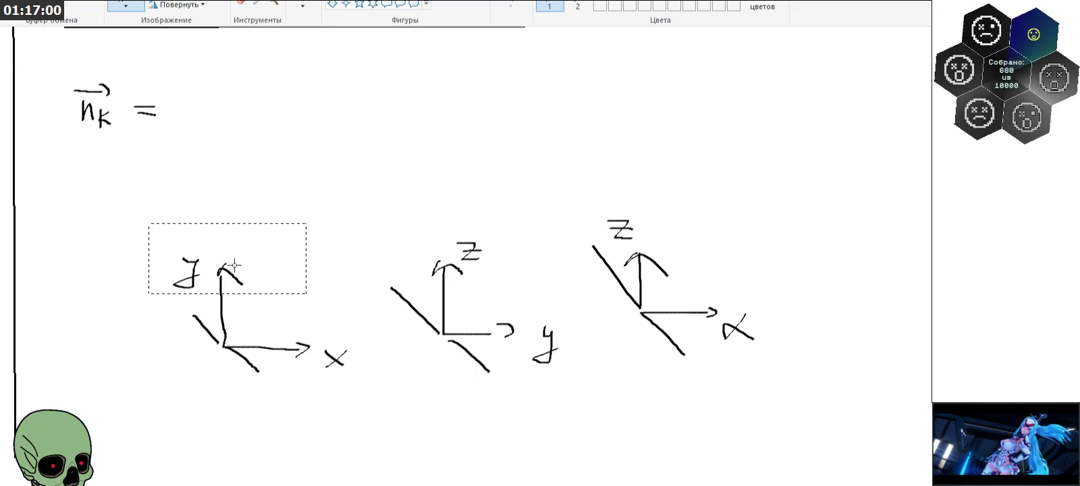
{"action": "left_click", "coordinate": [352, 447]}
{"action": "left_click_drag", "start_coordinate": [147, 186], "coordinate": [794, 417]}
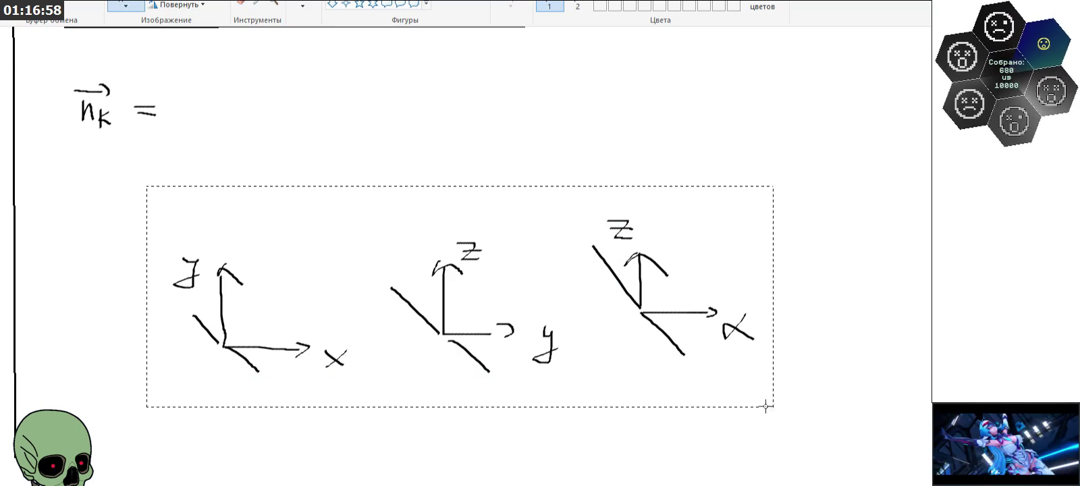
{"action": "right_click", "coordinate": [451, 289]}
{"action": "left_click", "coordinate": [485, 311]}
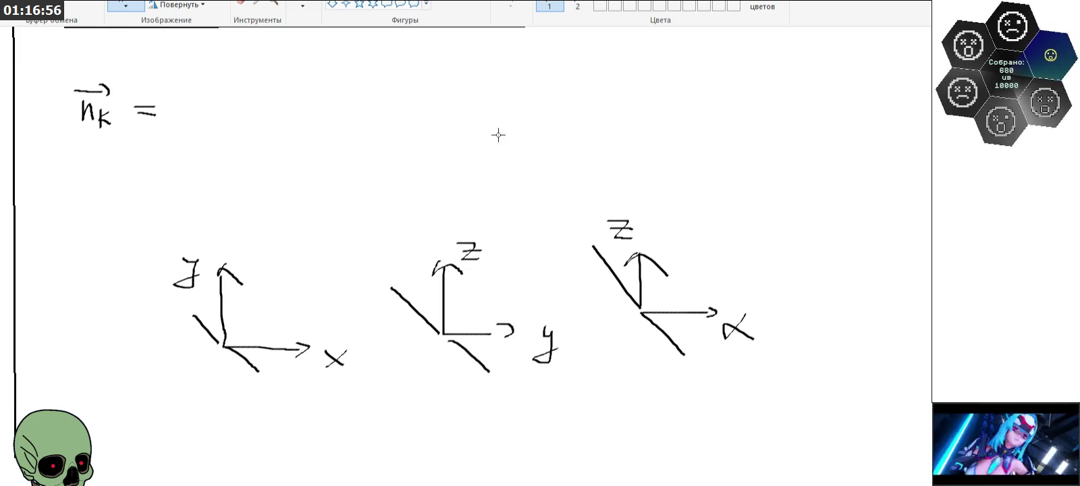
Step: Paste the copied diagrams and place them as a second row below the originals
{"action": "scroll", "coordinate": [496, 135], "scroll_direction": "down", "scroll_amount": 3}
{"action": "right_click", "coordinate": [453, 211]}
{"action": "left_click", "coordinate": [489, 250]}
{"action": "left_click_drag", "start_coordinate": [368, 180], "coordinate": [517, 345]}
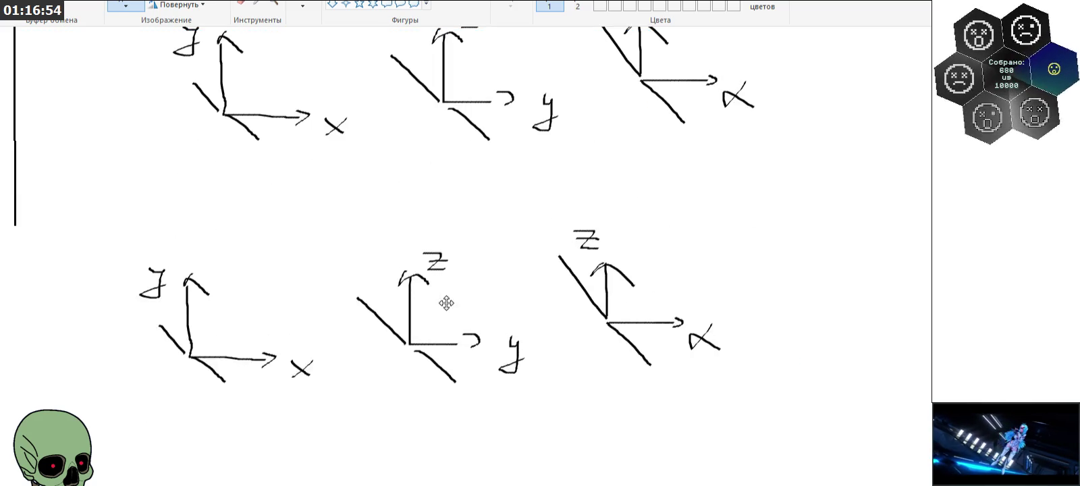
{"action": "left_click", "coordinate": [863, 208]}
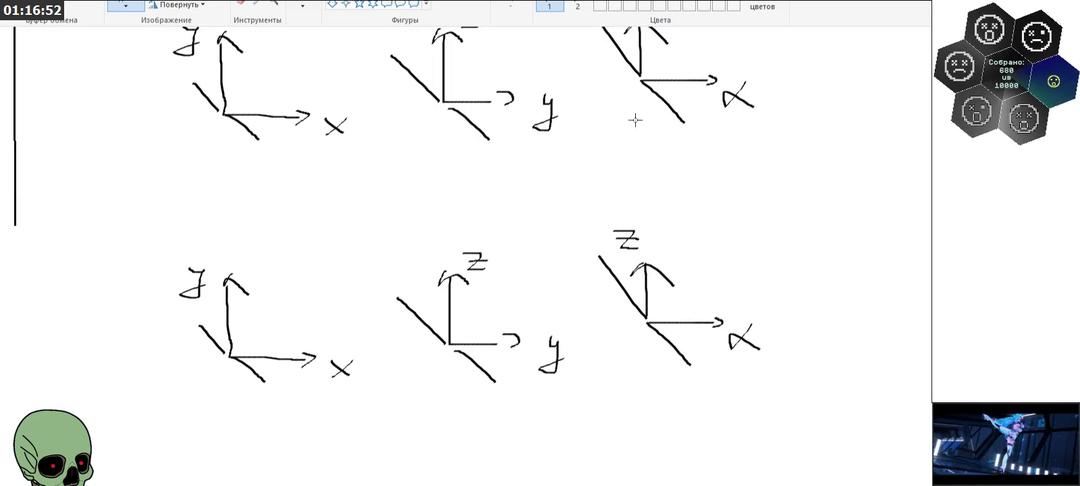
{"action": "left_click", "coordinate": [303, 6]}
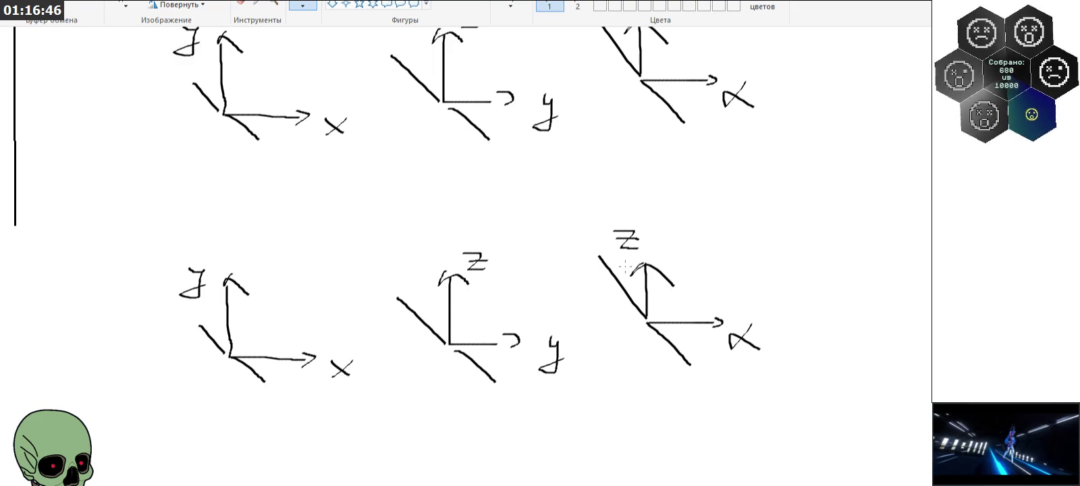
Step: Draw dashed guides: a vertical through the lower-left y, a horizontal through the middle Z, plus dotted marks on the right
{"action": "left_click_drag", "start_coordinate": [625, 260], "coordinate": [625, 266]}
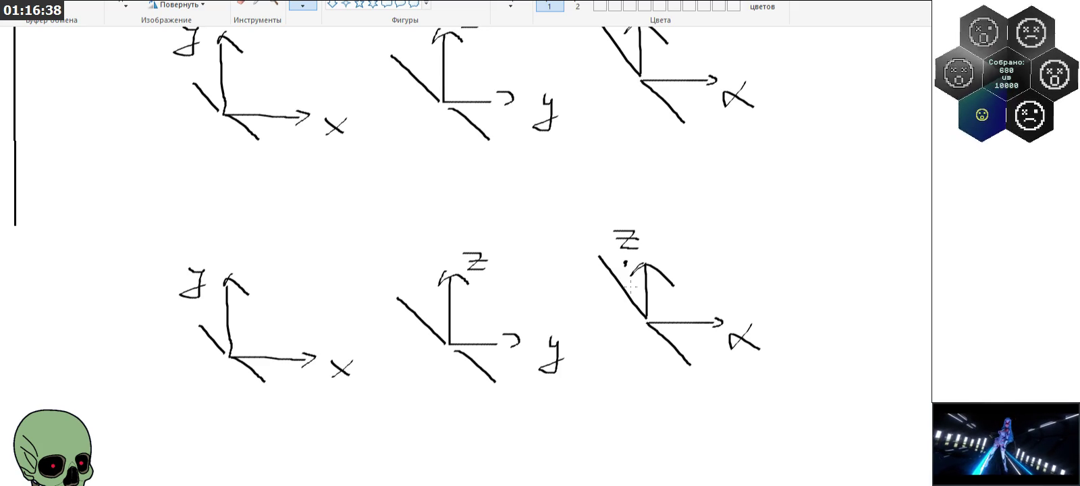
{"action": "mouse_move", "coordinate": [626, 278]}
{"action": "left_mouse_down"}
{"action": "mouse_move", "coordinate": [631, 327]}
{"action": "mouse_move", "coordinate": [642, 323]}
{"action": "left_mouse_up"}
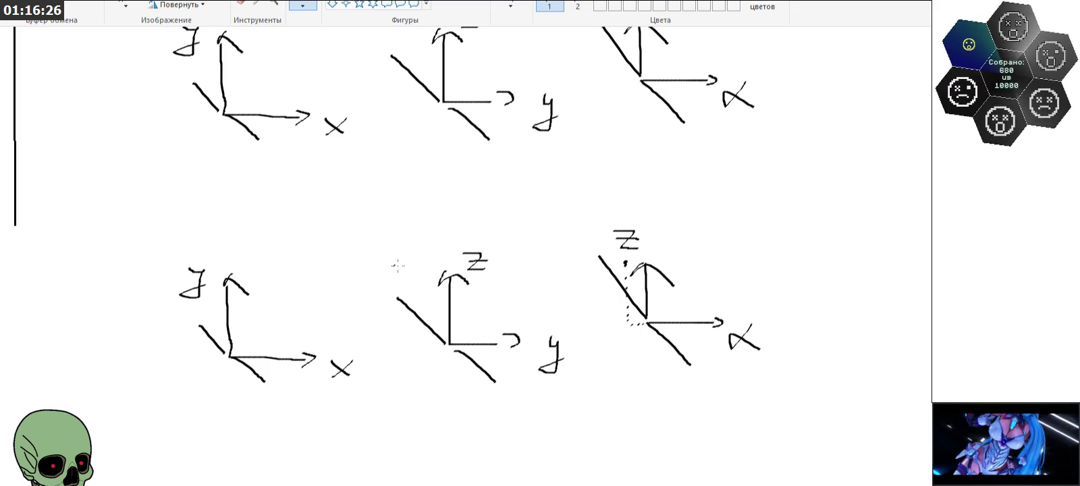
{"action": "left_click_drag", "start_coordinate": [413, 268], "coordinate": [537, 266]}
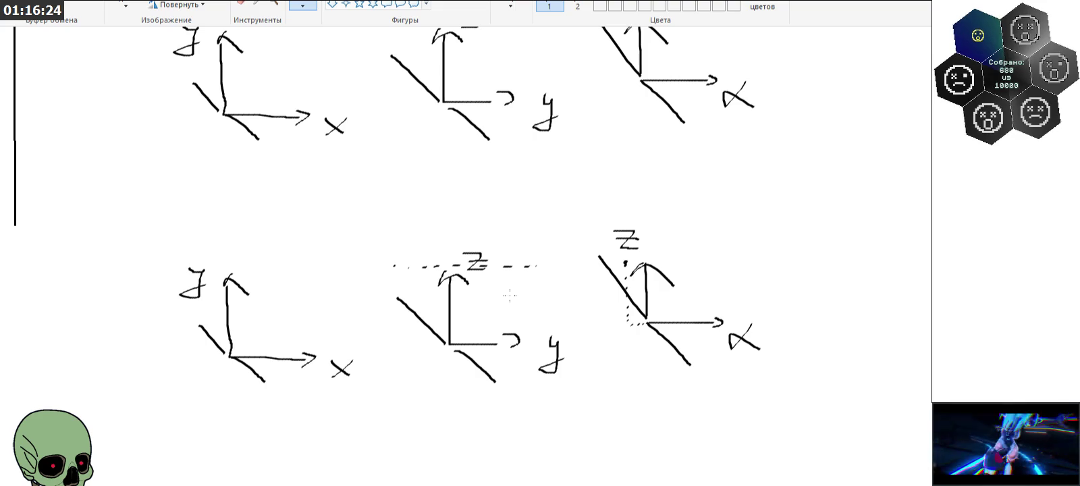
{"action": "left_click_drag", "start_coordinate": [201, 278], "coordinate": [203, 290]}
{"action": "left_click_drag", "start_coordinate": [203, 329], "coordinate": [203, 404]}
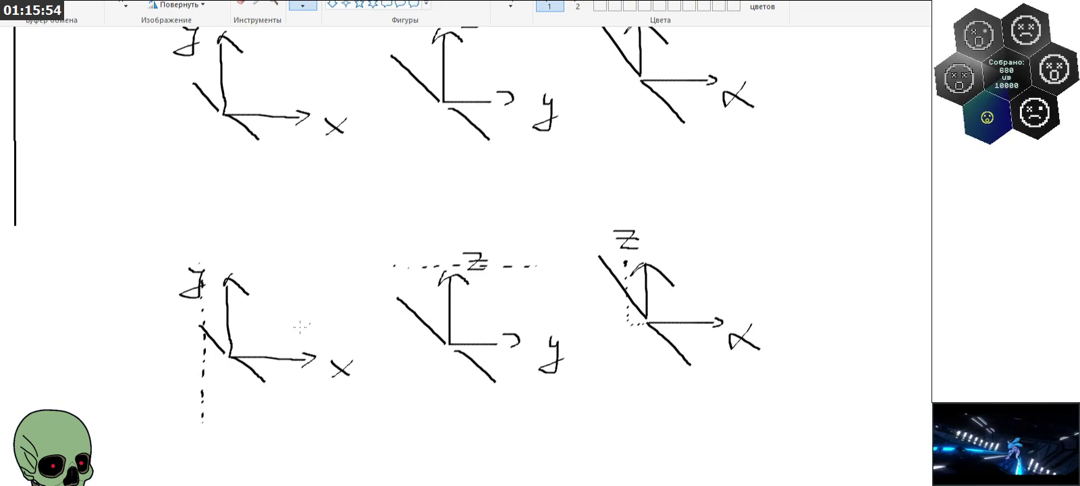
Step: Extend the middle diagonal axis up-left, dot the left vertical further down, and dash the horizontal leftward
{"action": "left_click_drag", "start_coordinate": [397, 297], "coordinate": [345, 237]}
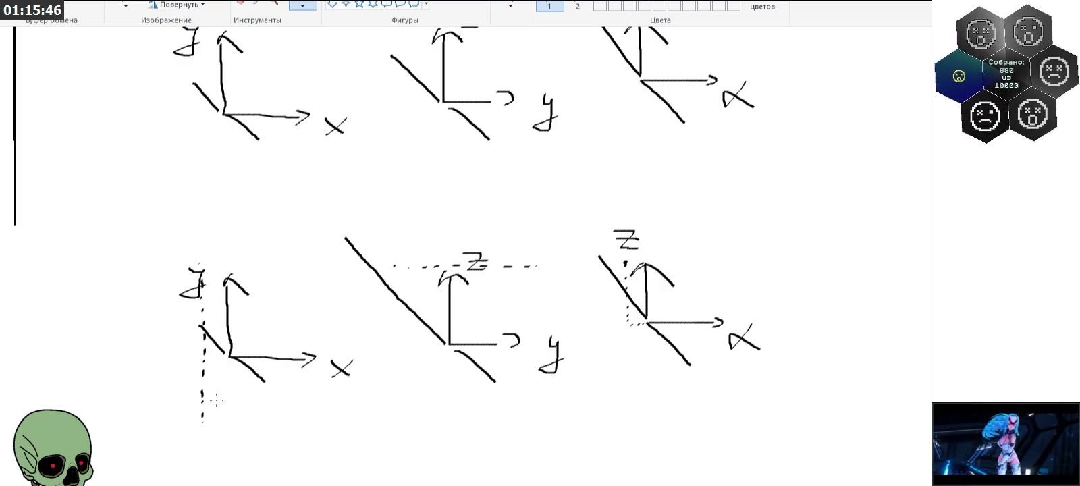
{"action": "left_click", "coordinate": [207, 473]}
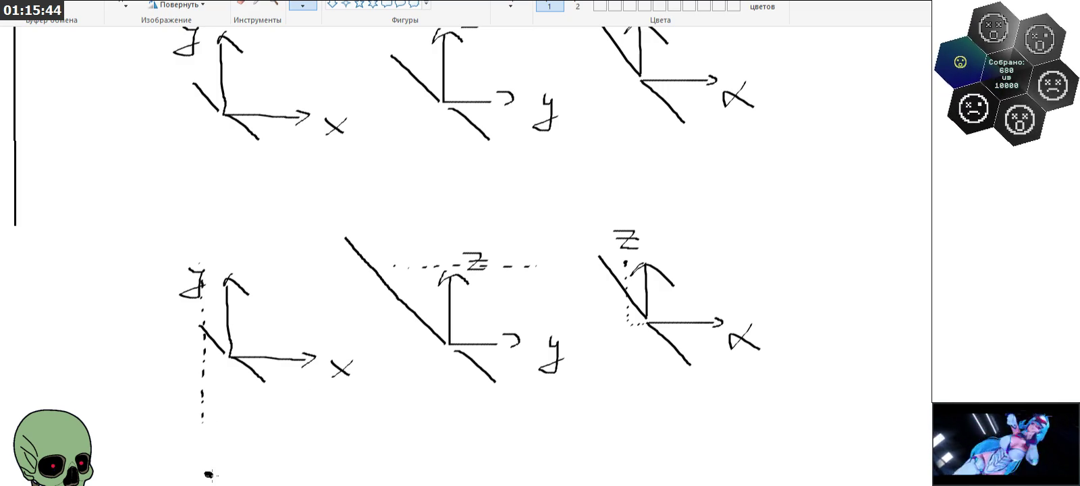
{"action": "left_click", "coordinate": [204, 437]}
{"action": "left_click", "coordinate": [206, 456]}
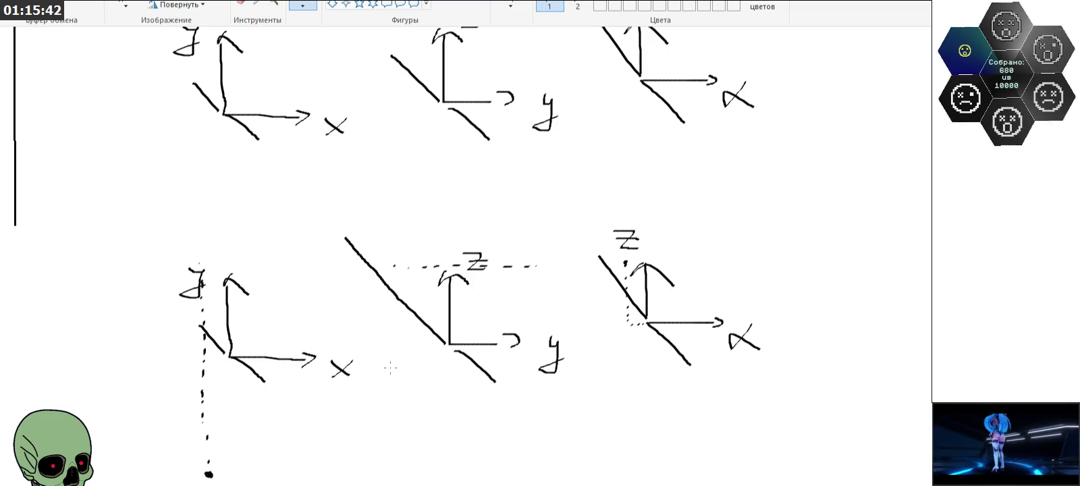
{"action": "left_click", "coordinate": [329, 272]}
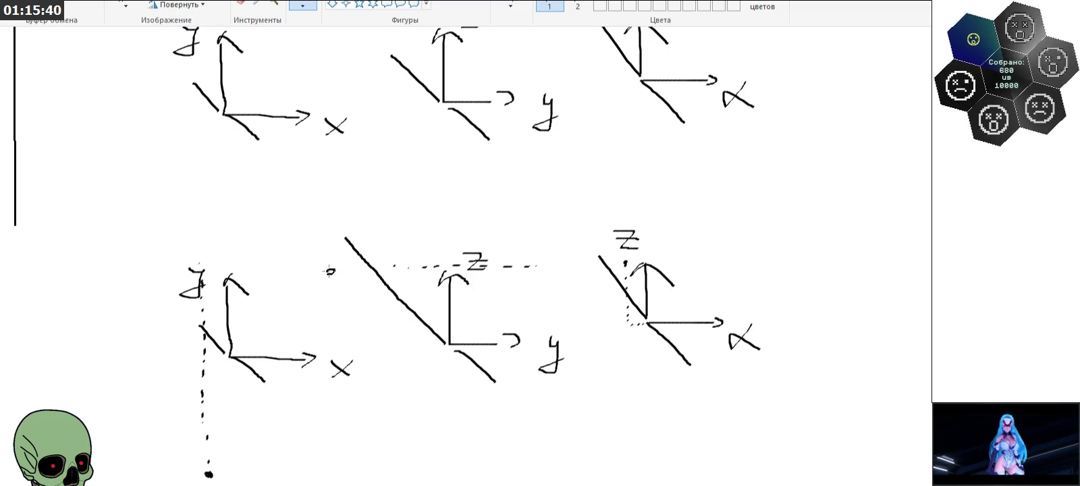
{"action": "left_click_drag", "start_coordinate": [345, 270], "coordinate": [354, 270]}
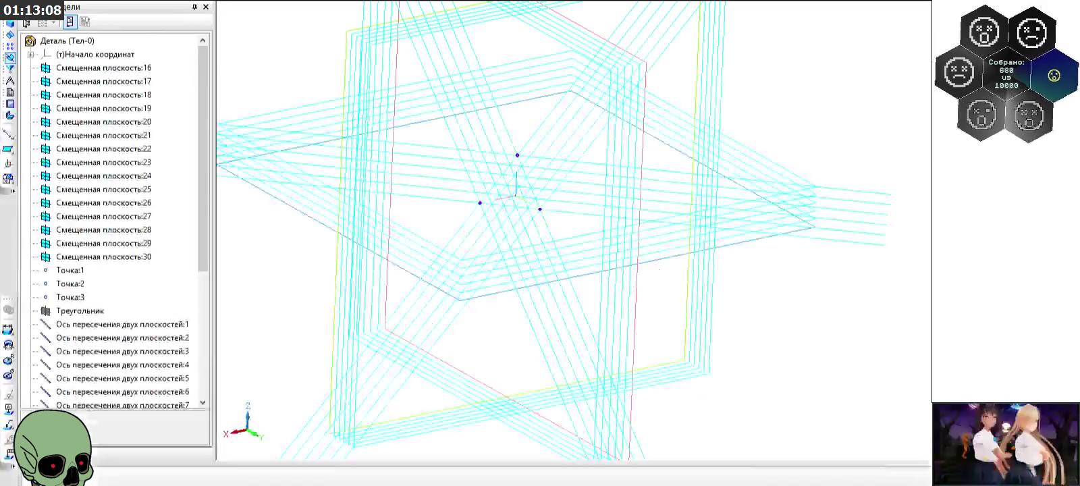
Step: Orbit the KOMPAS-3D part to view the bundles of offset planes around the points
{"action": "middle_click_drag", "start_coordinate": [409, 183], "coordinate": [483, 165]}
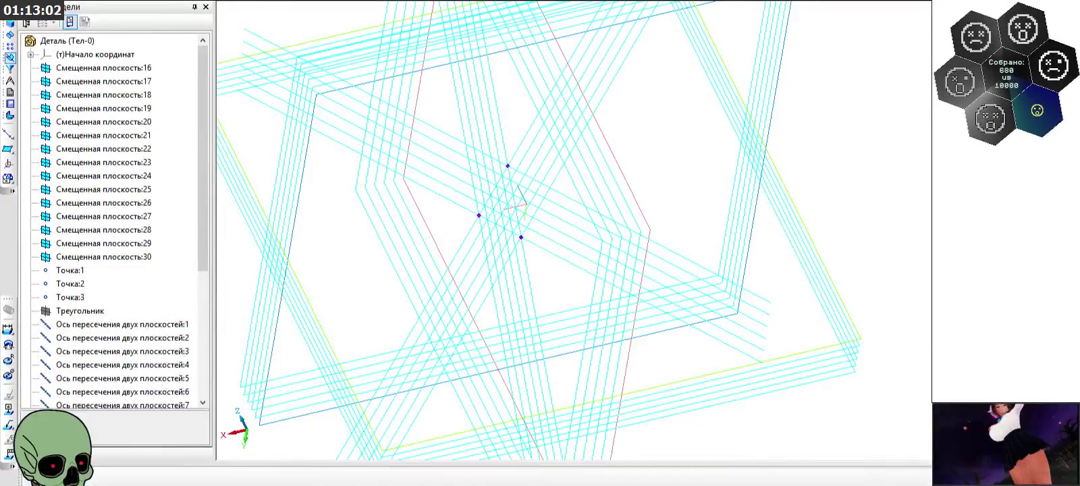
{"action": "key", "text": "alt+f"}
Step: Create a new Деталь (part) document from File > New
{"action": "left_click", "coordinate": [47, 7]}
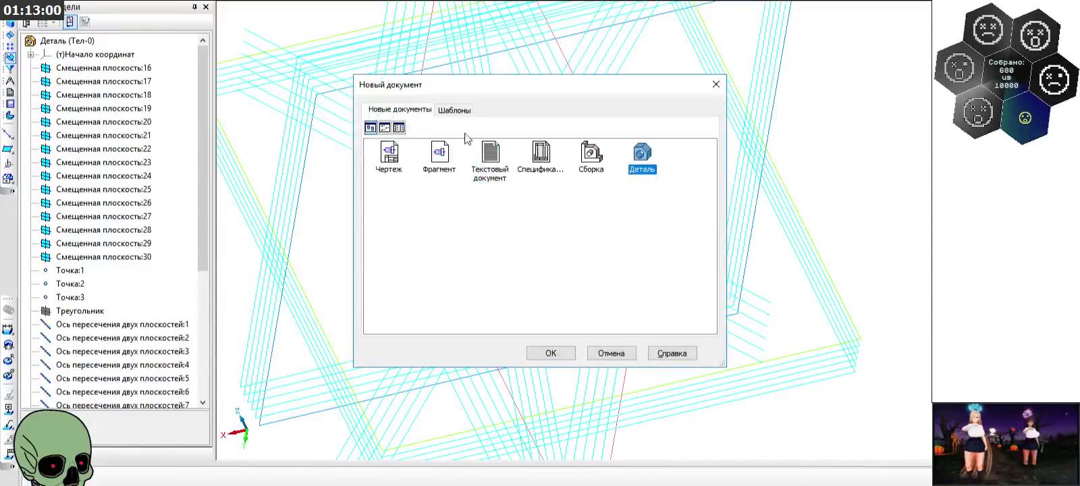
{"action": "left_click", "coordinate": [550, 353]}
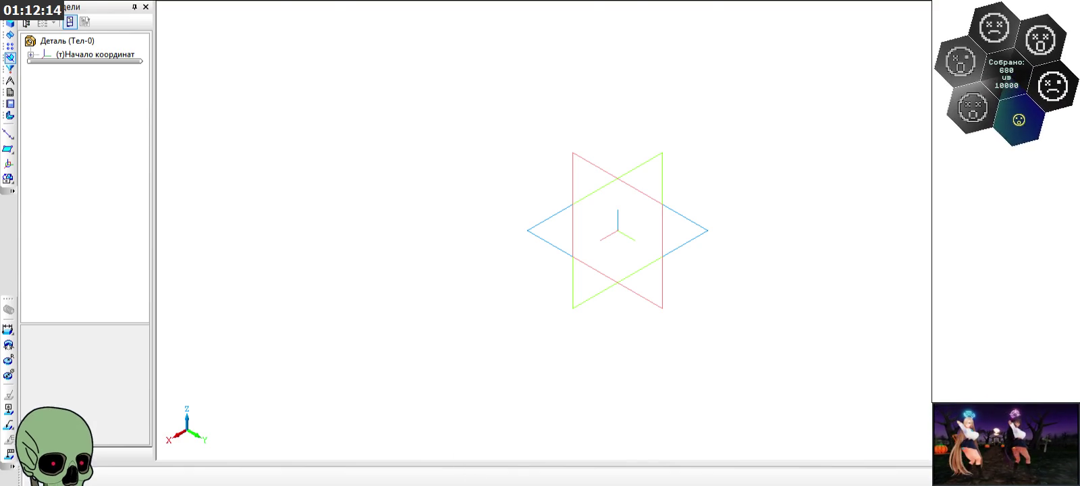
{"action": "left_click", "coordinate": [471, 473]}
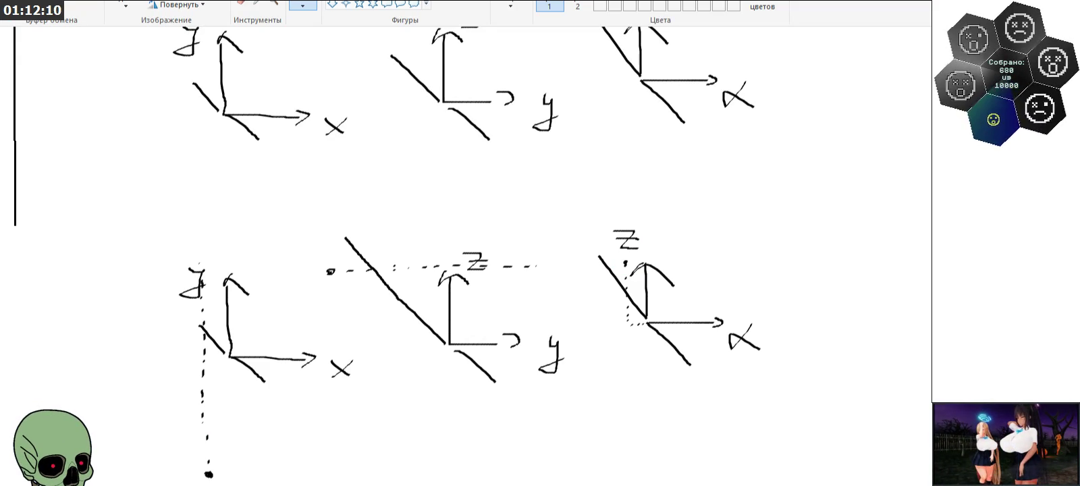
{"action": "key", "text": "alt+Tab"}
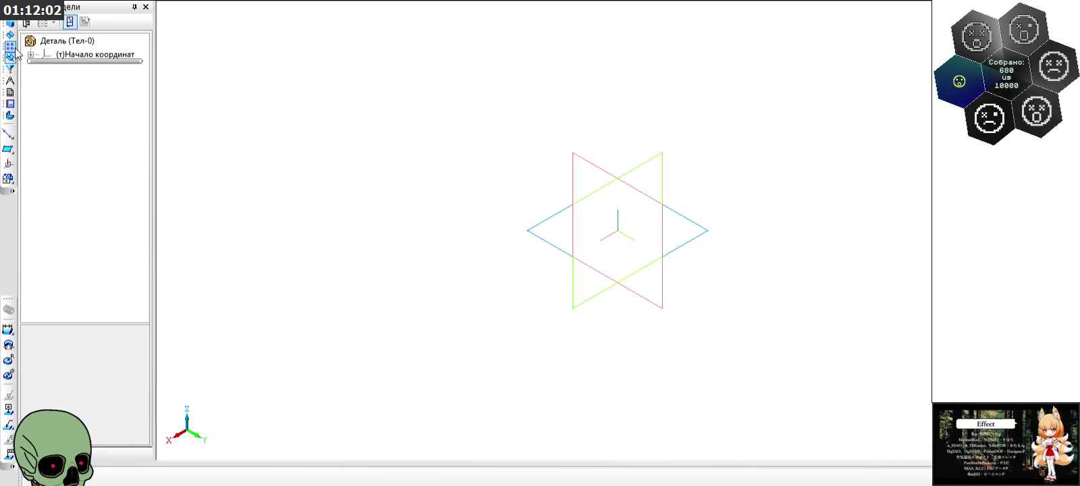
Step: Place Точка:1 by coordinates at X -1, Y -10, Z 2
{"action": "left_click", "coordinate": [10, 22]}
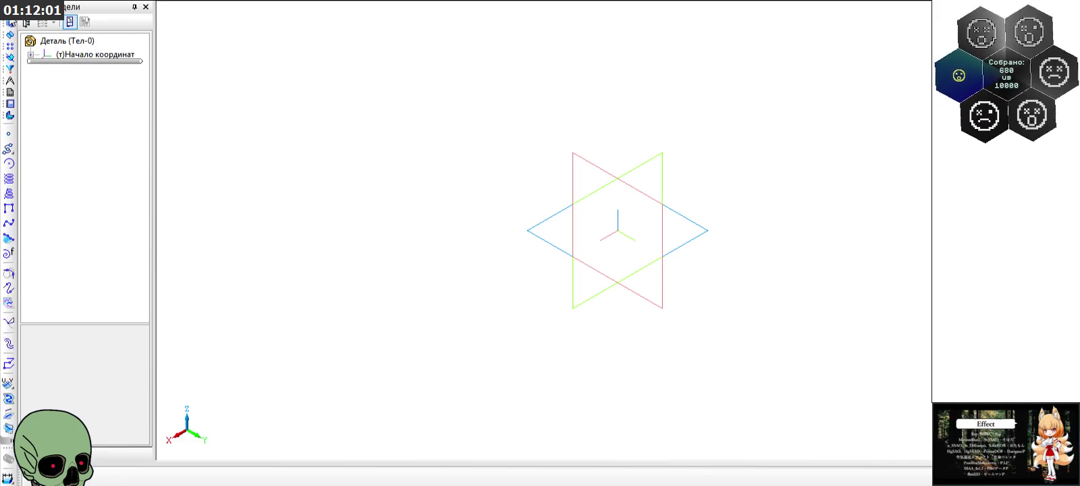
{"action": "left_click", "coordinate": [8, 133]}
{"action": "left_click", "coordinate": [317, 478]}
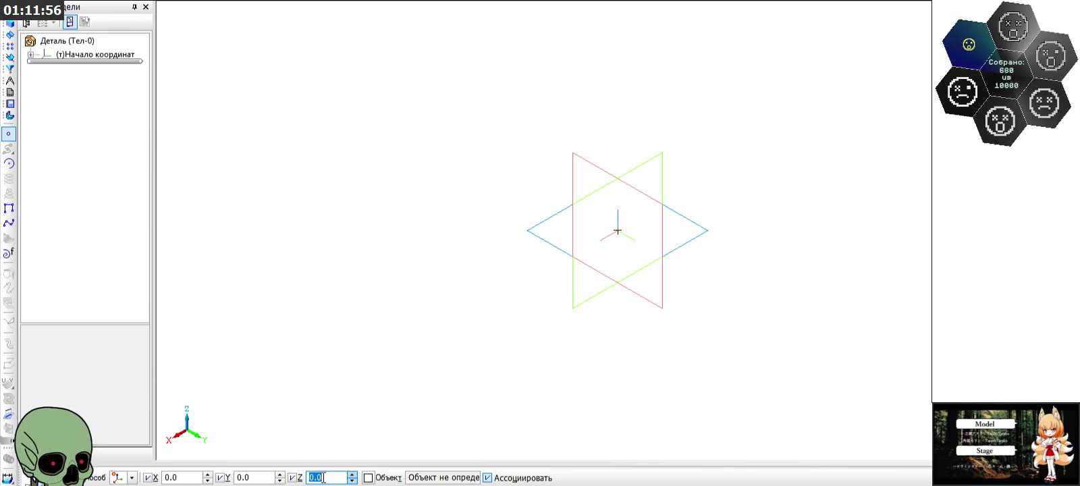
{"action": "type", "text": "2"}
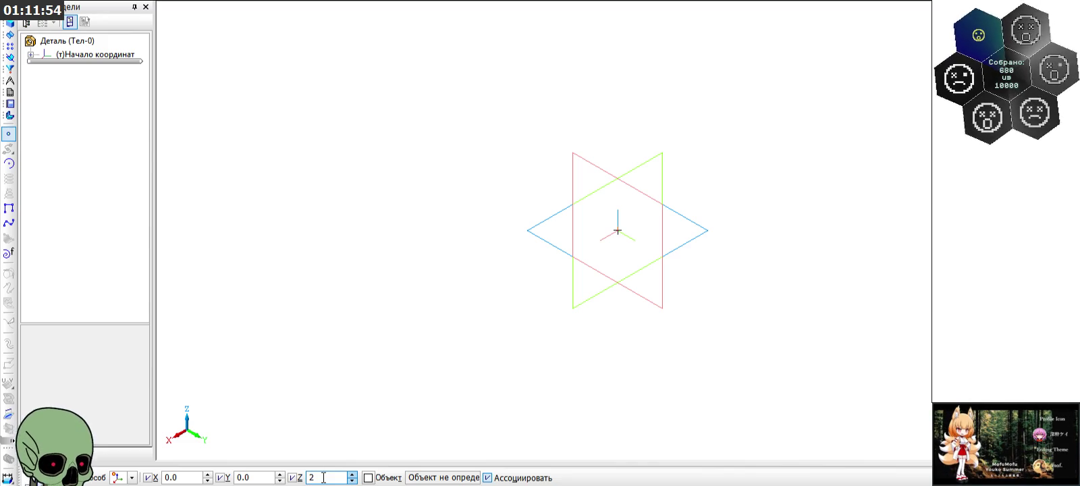
{"action": "key", "text": "Return"}
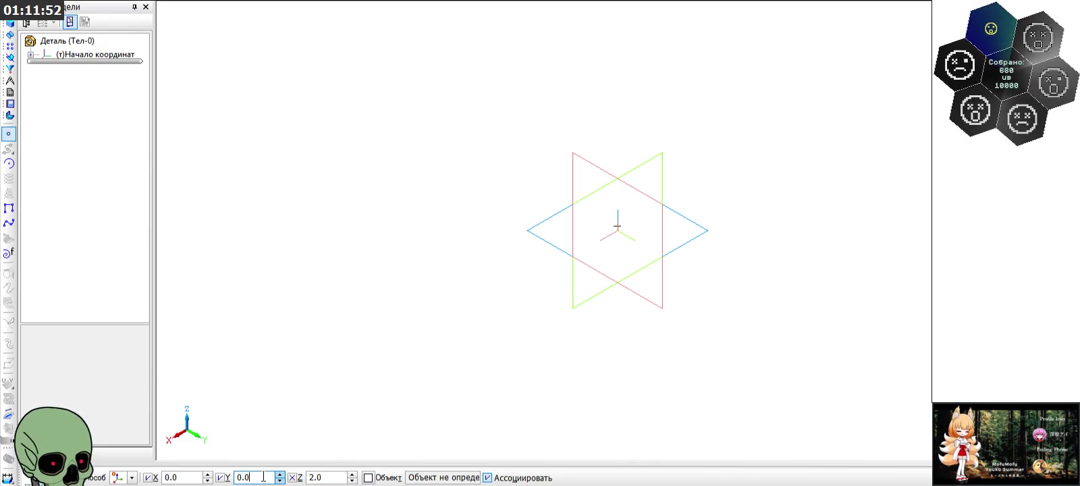
{"action": "left_click", "coordinate": [189, 477]}
{"action": "left_click", "coordinate": [257, 477]}
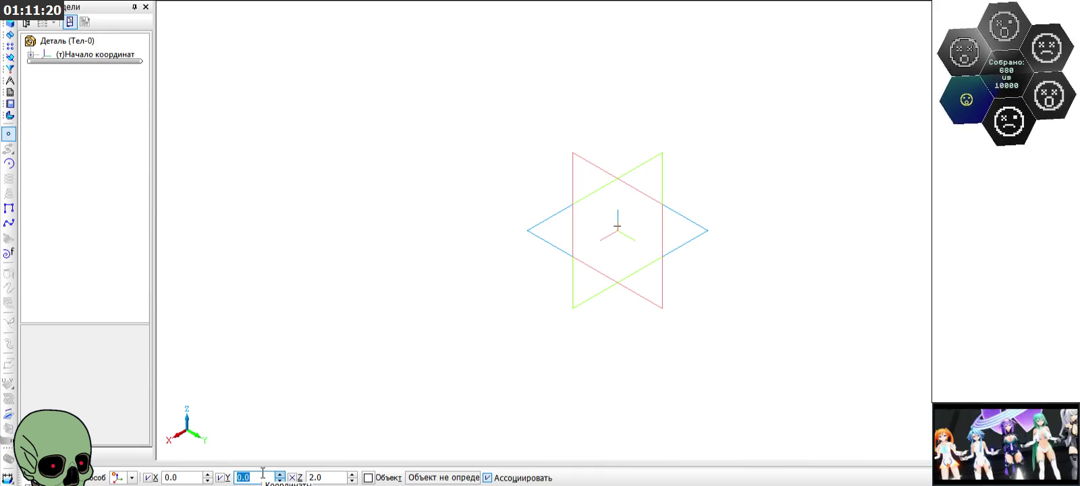
{"action": "type", "text": "-10"}
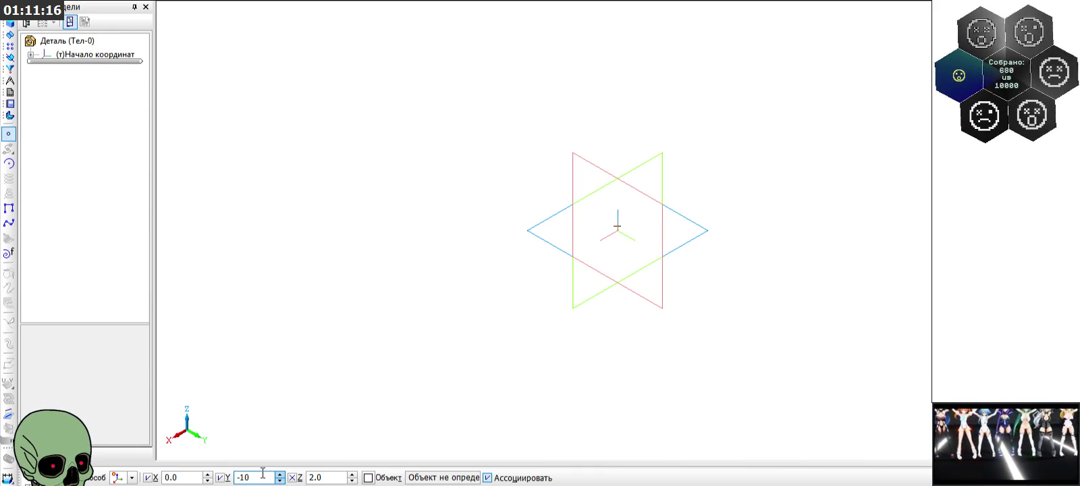
{"action": "left_click", "coordinate": [197, 479]}
{"action": "type", "text": "-10"}
{"action": "key", "text": "BackSpace"}
{"action": "left_click", "coordinate": [600, 217]}
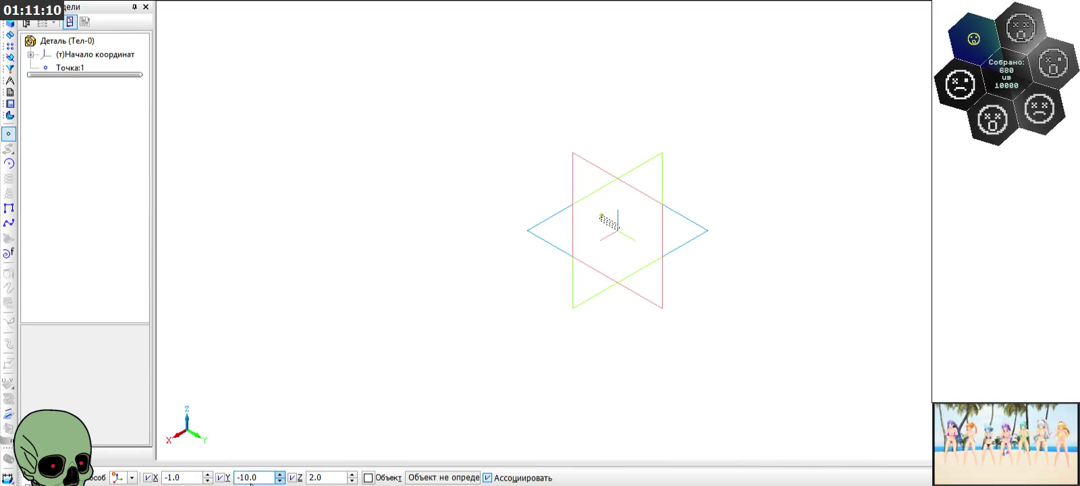
{"action": "key", "text": "Escape"}
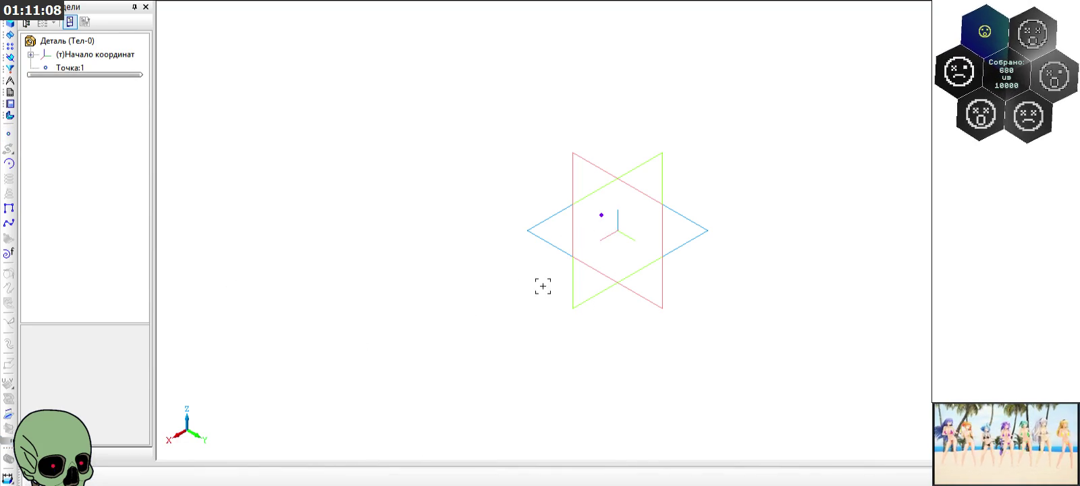
Step: Zoom in and start a new point-by-coordinates command from the Spatial Curves tools
{"action": "scroll", "coordinate": [604, 220], "scroll_direction": "up", "scroll_amount": 3}
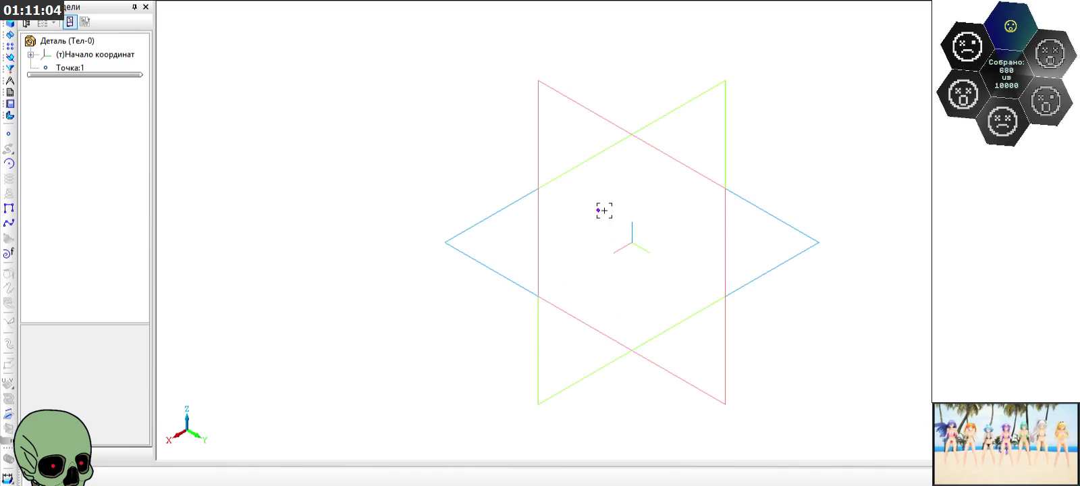
{"action": "left_click", "coordinate": [11, 58]}
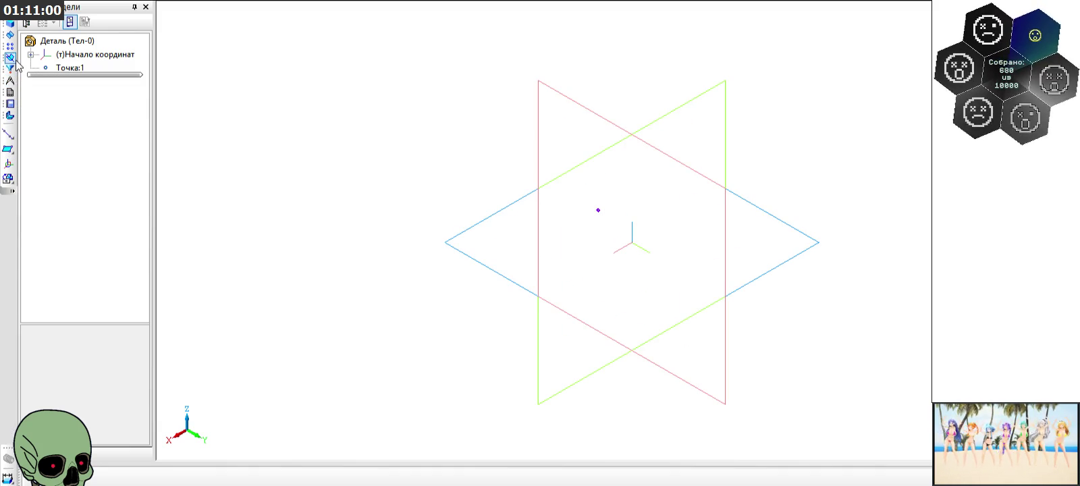
{"action": "left_click", "coordinate": [16, 147]}
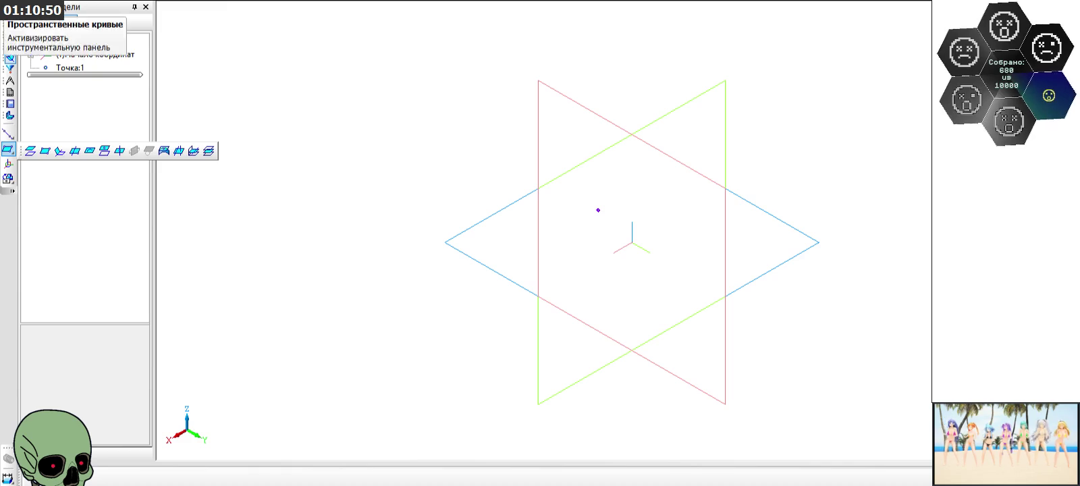
{"action": "left_click", "coordinate": [10, 34]}
{"action": "left_click", "coordinate": [8, 133]}
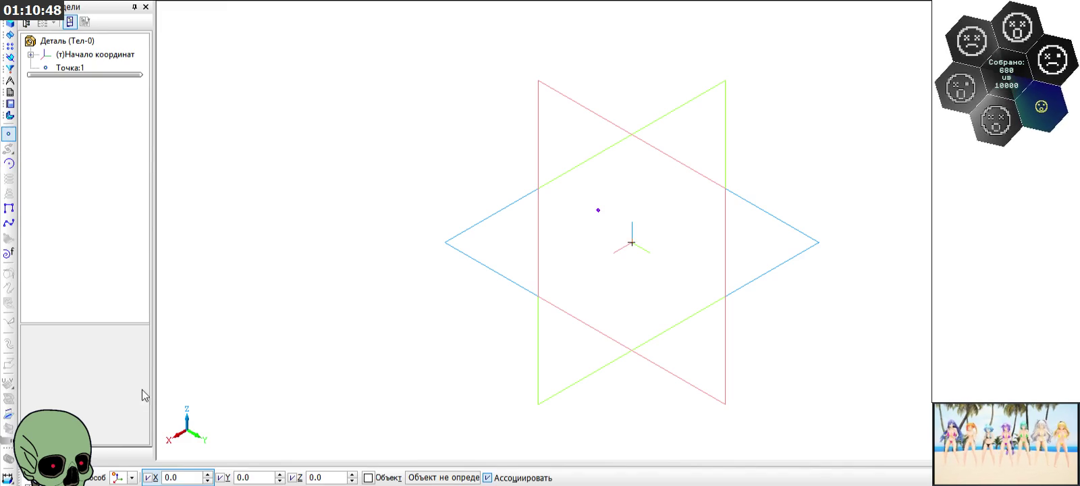
Step: Create Точка:2 at X 1, Y 0, Z 0
{"action": "left_click", "coordinate": [180, 478]}
{"action": "type", "text": "1"}
{"action": "left_click", "coordinate": [259, 479]}
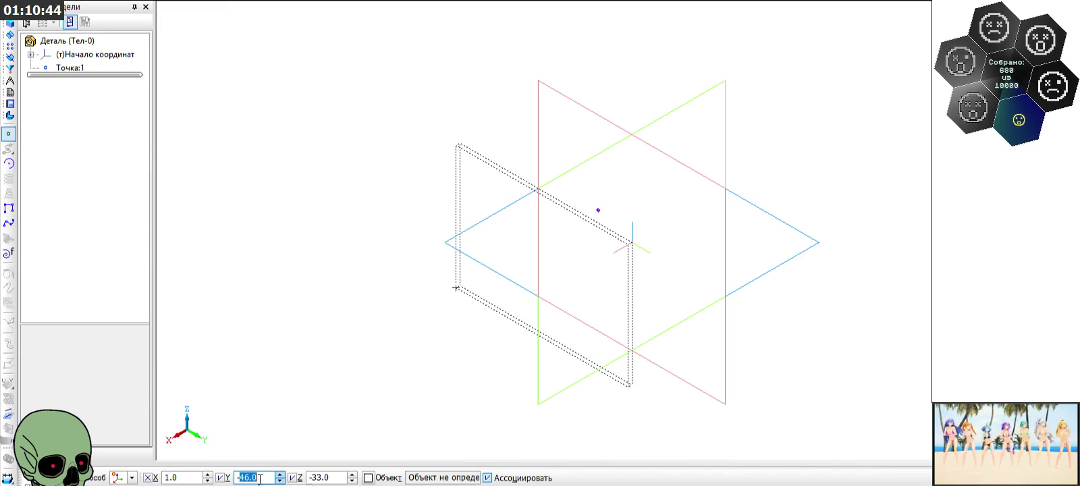
{"action": "key", "text": "BackSpace"}
{"action": "type", "text": "0"}
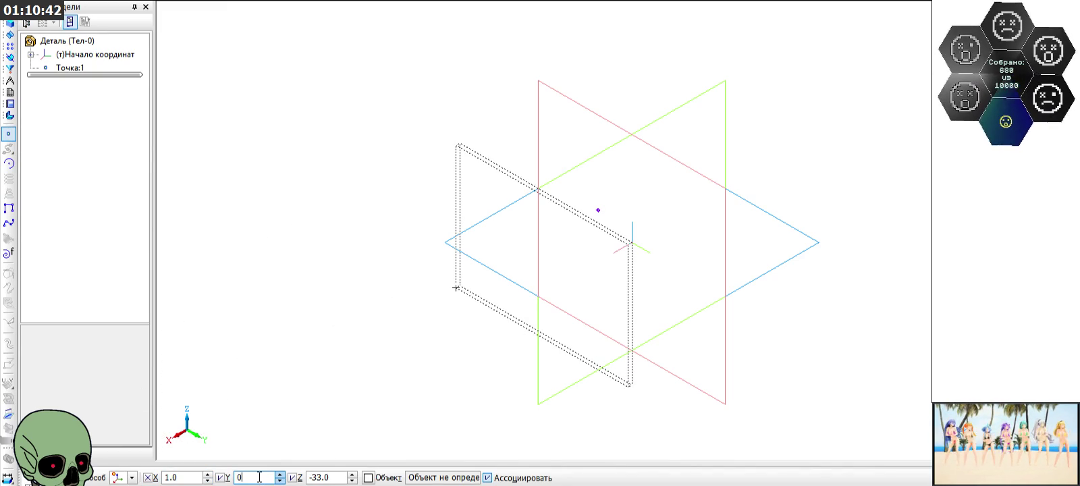
{"action": "left_click", "coordinate": [328, 477]}
{"action": "key", "text": "BackSpace"}
{"action": "type", "text": "0"}
{"action": "key", "text": "Return"}
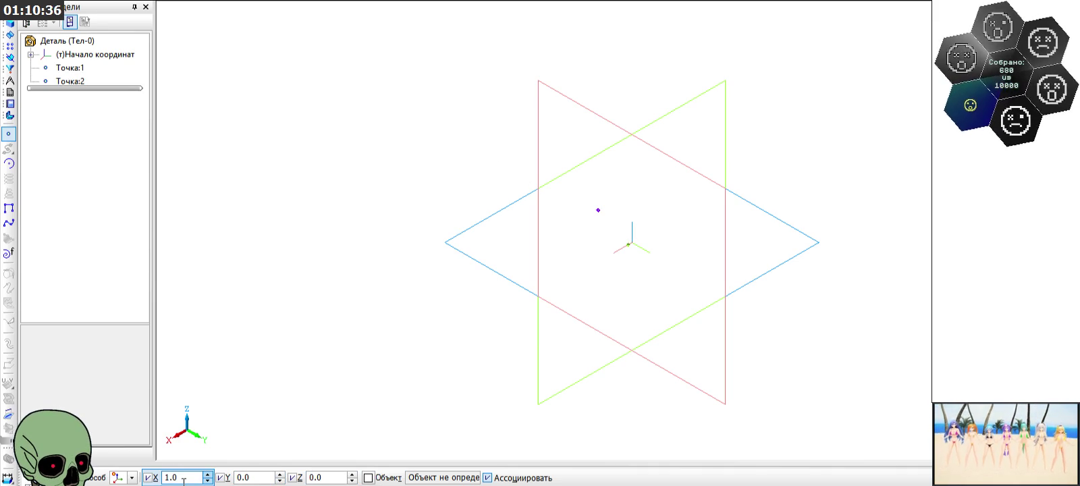
Step: Create Точка:3 at X 0, Y 1, Z 0
{"action": "type", "text": "0"}
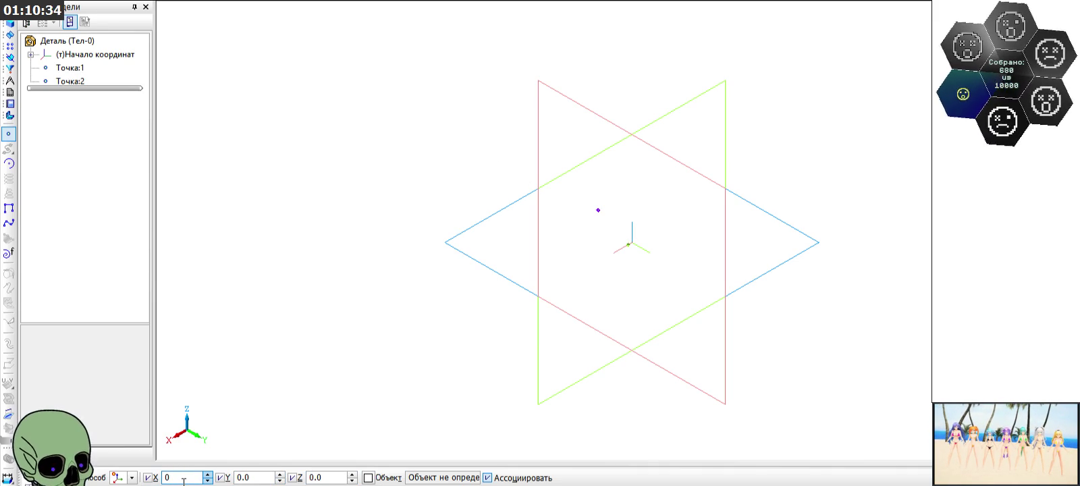
{"action": "key", "text": "Return"}
{"action": "type", "text": "1"}
{"action": "key", "text": "Return"}
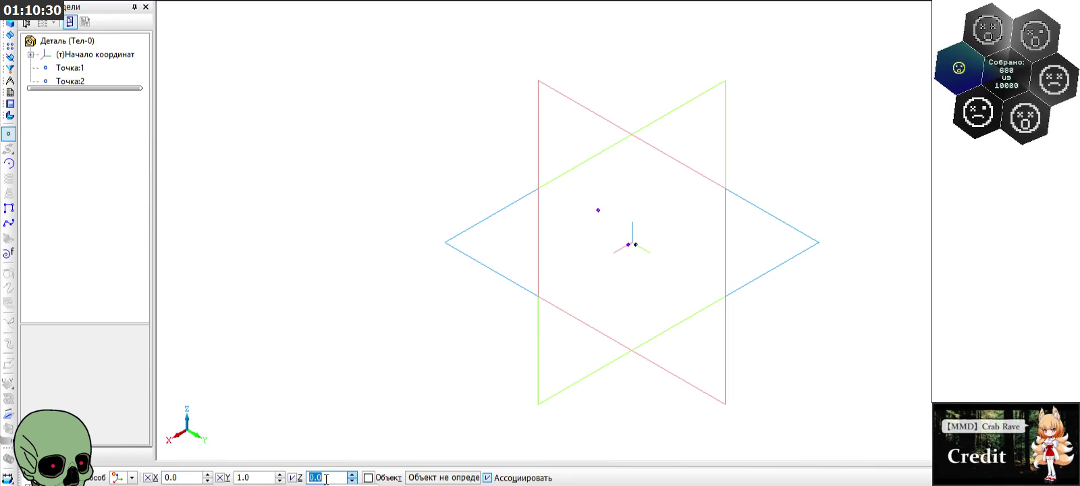
{"action": "type", "text": "0"}
{"action": "key", "text": "Return"}
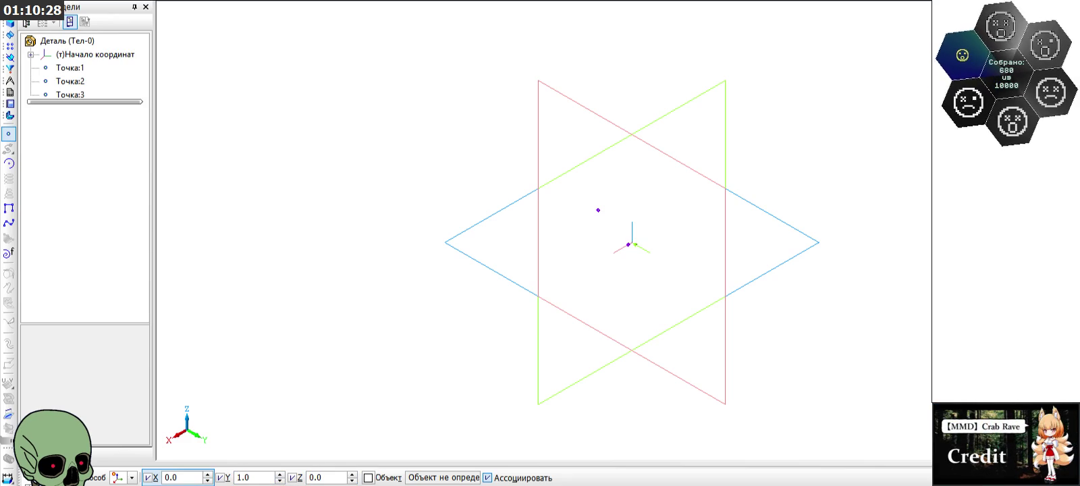
Step: Create Точка:4 at X 0, Y 0, Z 1 and end the point command
{"action": "left_click", "coordinate": [254, 477]}
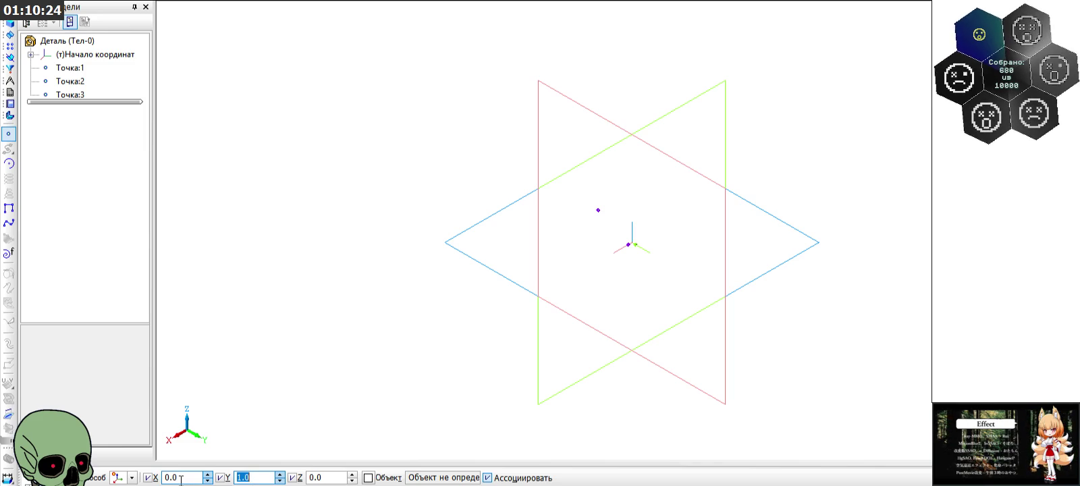
{"action": "type", "text": "0"}
{"action": "key", "text": "Return"}
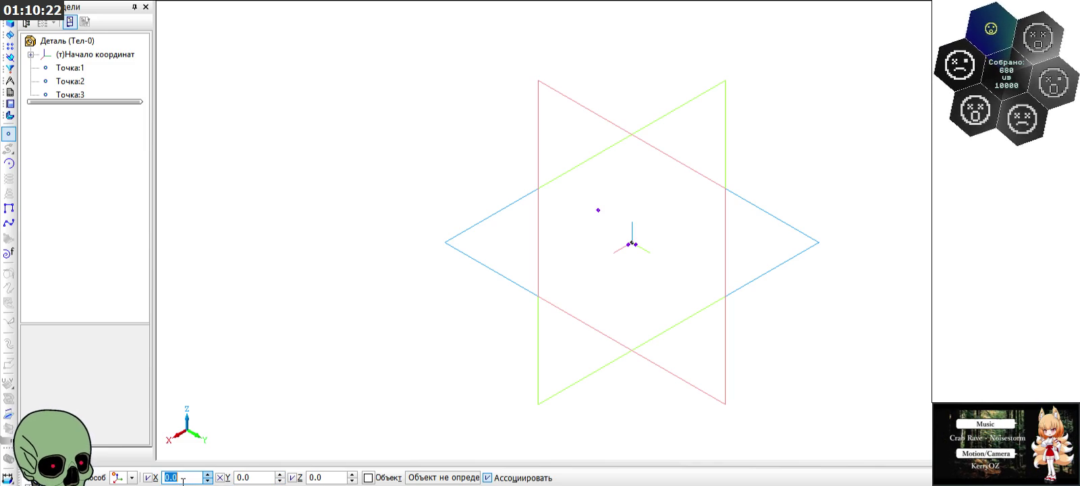
{"action": "type", "text": "0"}
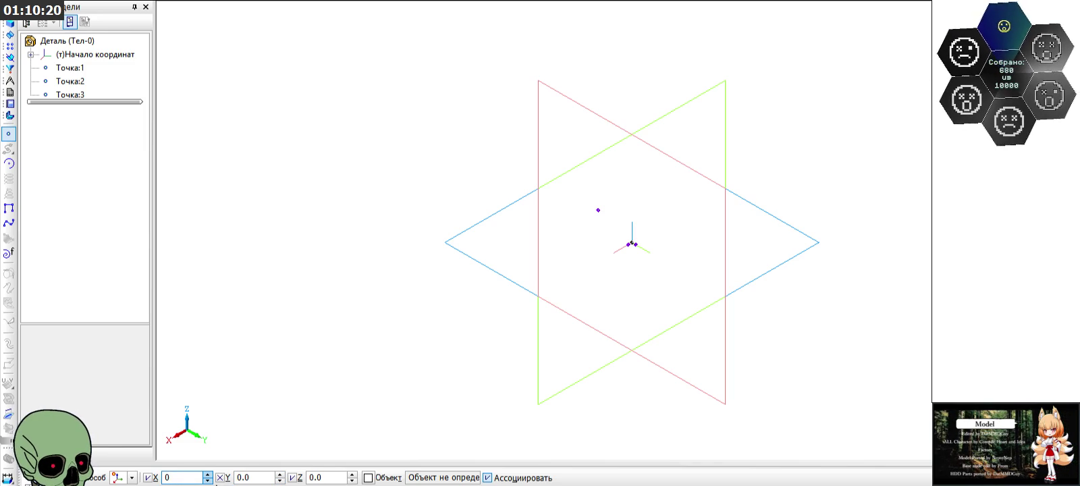
{"action": "left_click", "coordinate": [329, 477]}
{"action": "type", "text": "1"}
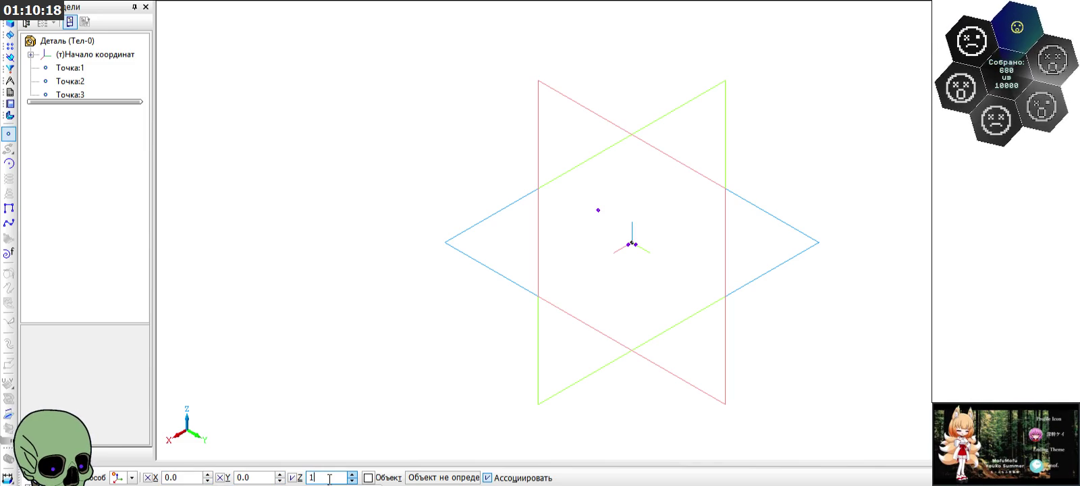
{"action": "key", "text": "Return"}
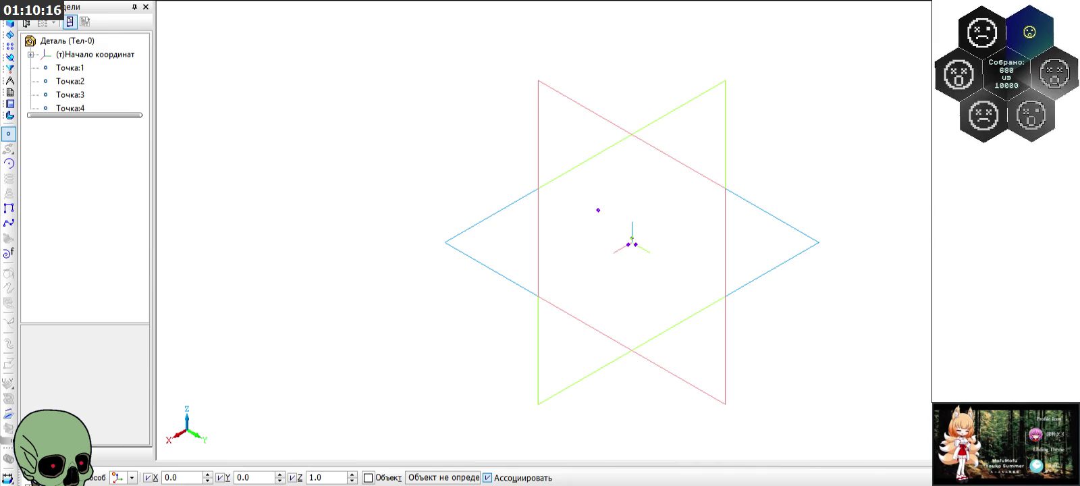
{"action": "key", "text": "Escape"}
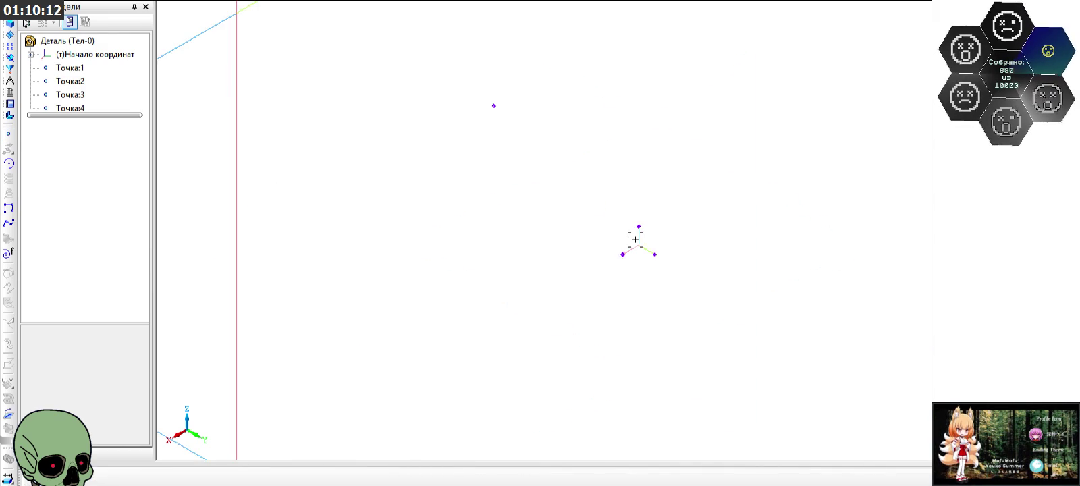
Step: Build a plane through the three vertices Точка:2, Точка:3 and Точка:4
{"action": "left_click", "coordinate": [10, 58]}
{"action": "left_click", "coordinate": [8, 149]}
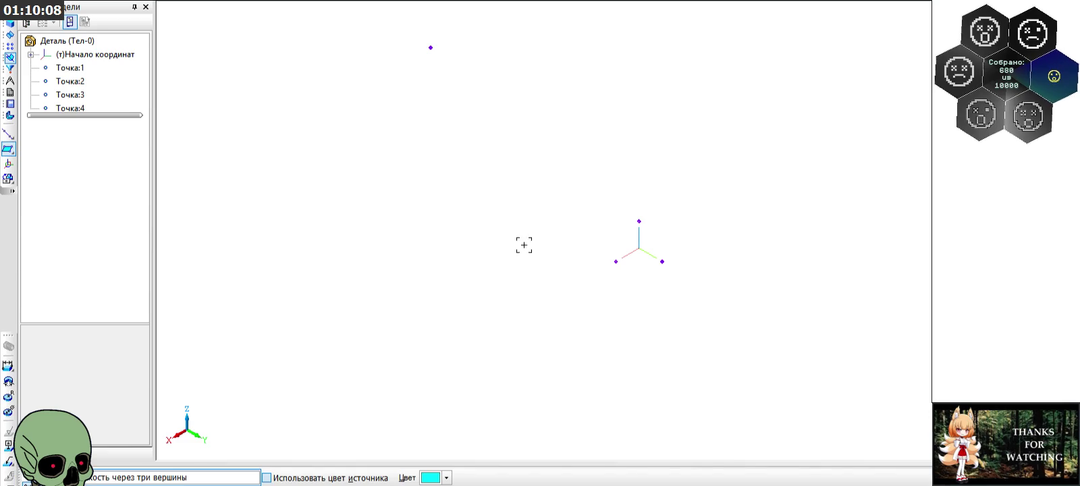
{"action": "left_click", "coordinate": [616, 262]}
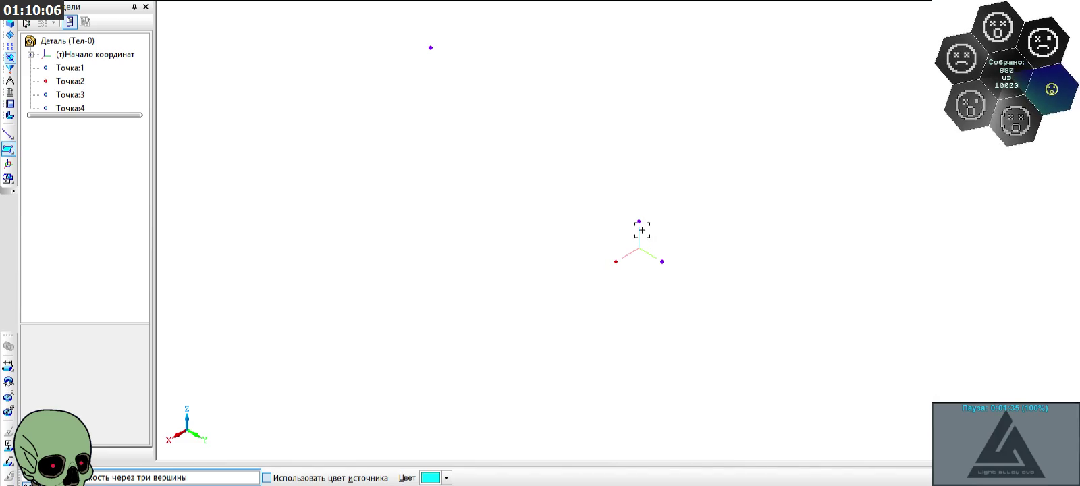
{"action": "left_click", "coordinate": [662, 261]}
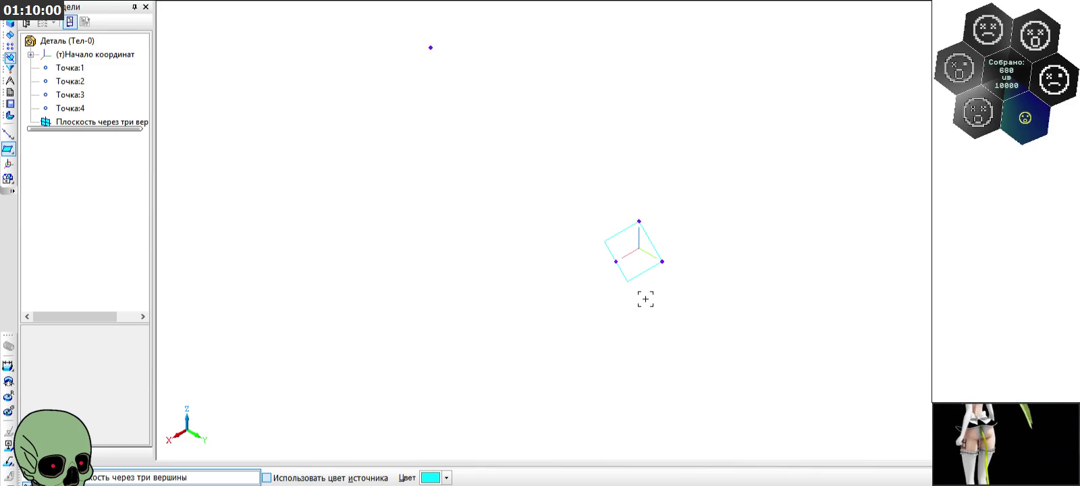
Step: Add a plane parallel to the three-point plane passing through the origin
{"action": "left_click", "coordinate": [13, 150]}
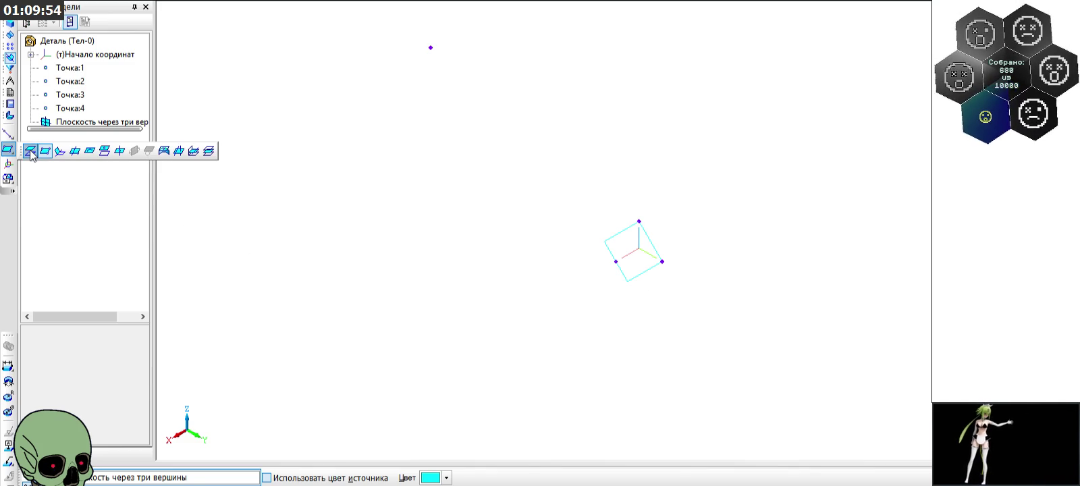
{"action": "left_click", "coordinate": [107, 152]}
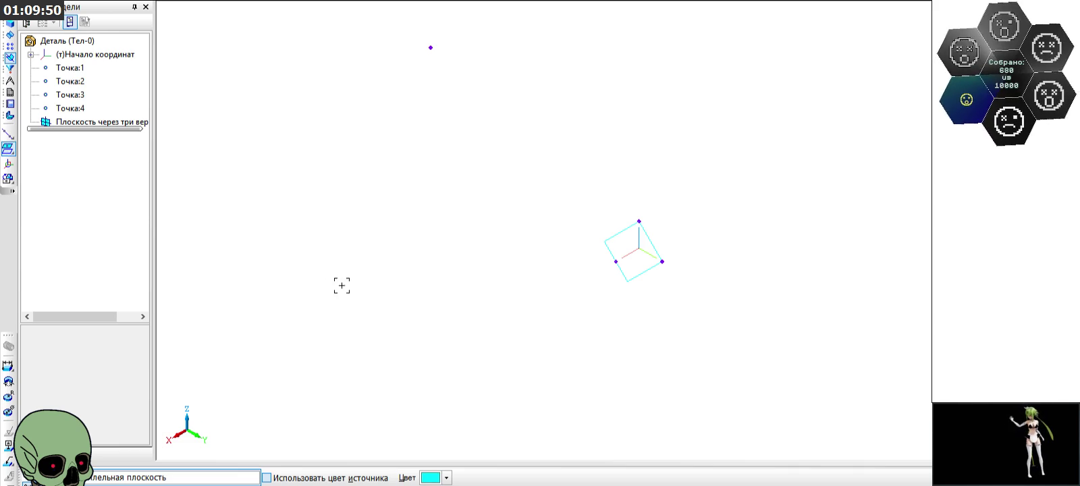
{"action": "left_click", "coordinate": [612, 251]}
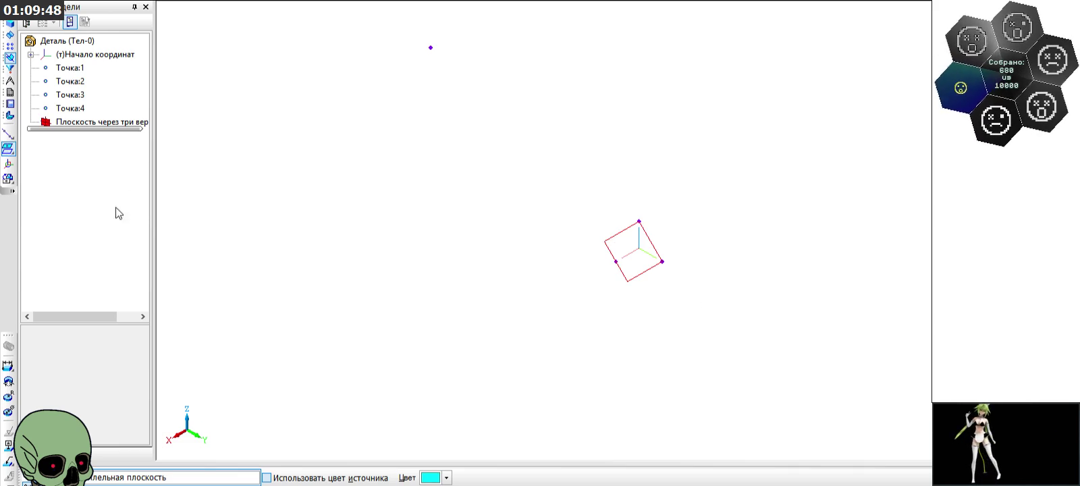
{"action": "left_click", "coordinate": [61, 56]}
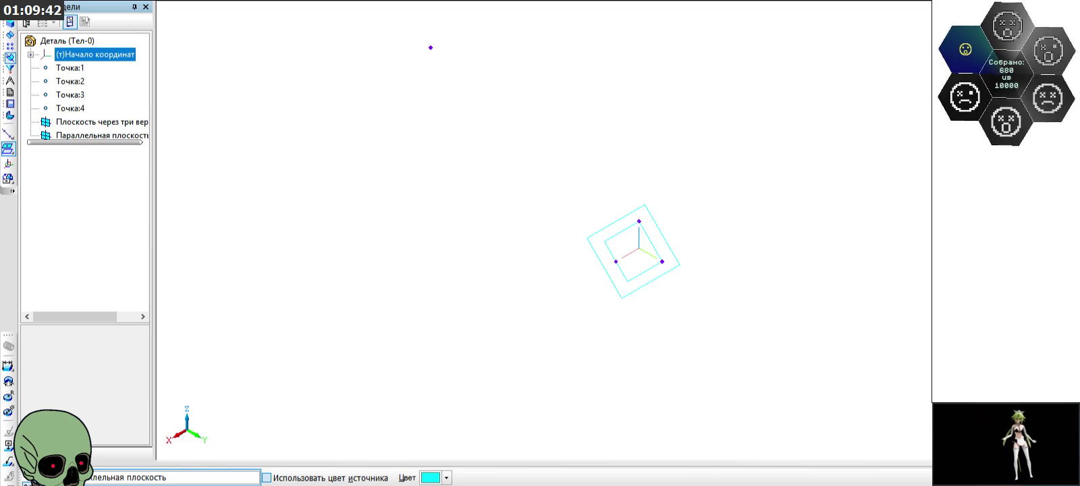
{"action": "key", "text": "Escape"}
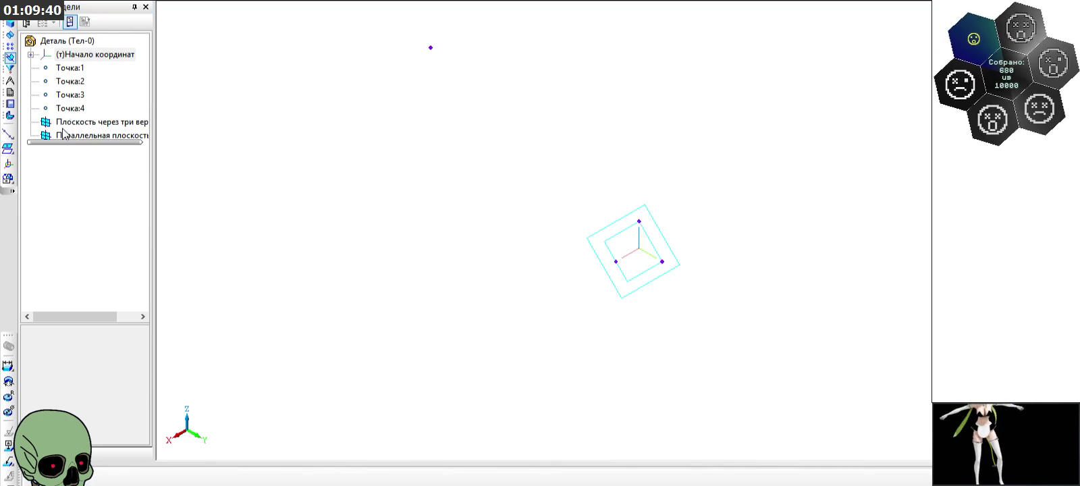
Step: Hide Точка:2–4 and the three-point plane, then select the parallel plane
{"action": "left_click", "coordinate": [68, 109]}
{"action": "left_click", "coordinate": [68, 95], "text": "ctrl"}
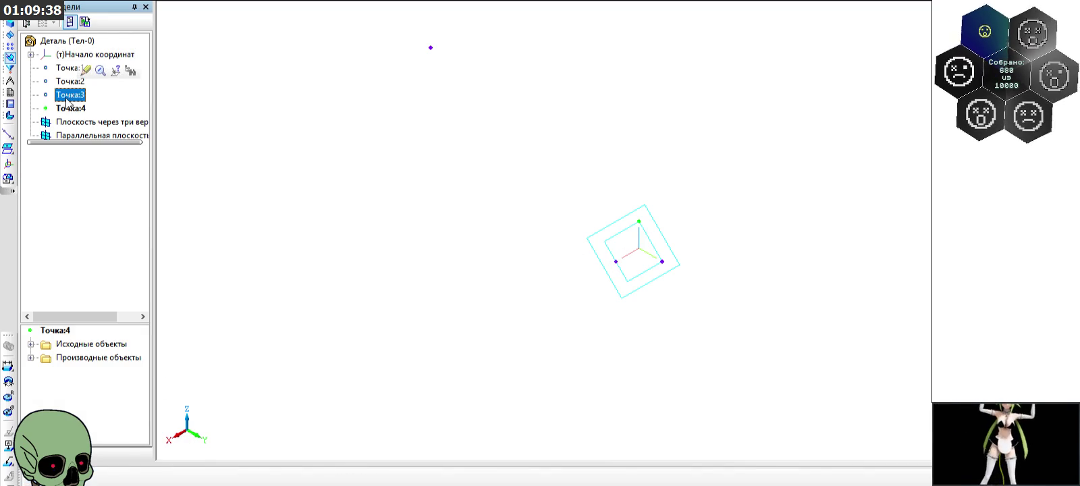
{"action": "left_click", "coordinate": [68, 82], "text": "ctrl"}
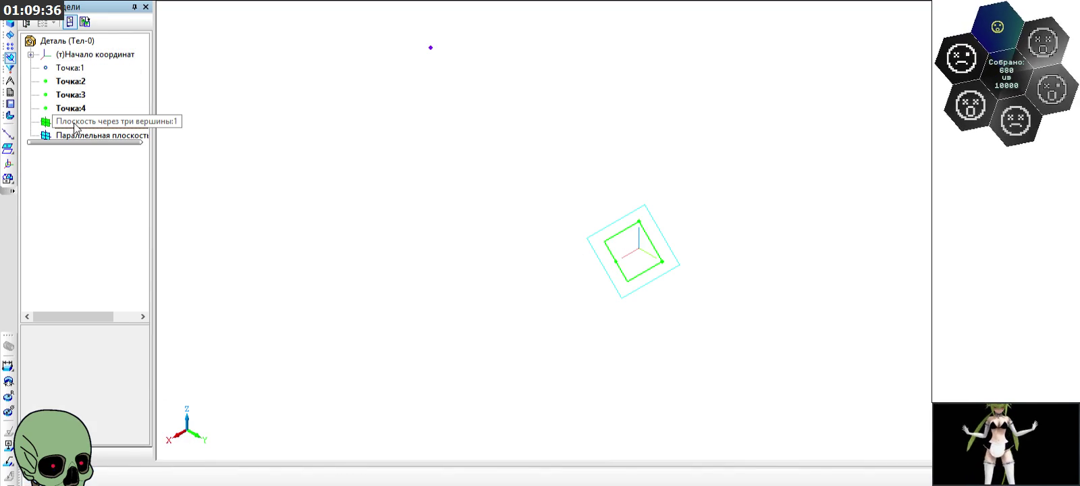
{"action": "right_click", "coordinate": [75, 127]}
{"action": "left_click", "coordinate": [126, 143]}
{"action": "left_click", "coordinate": [342, 171]}
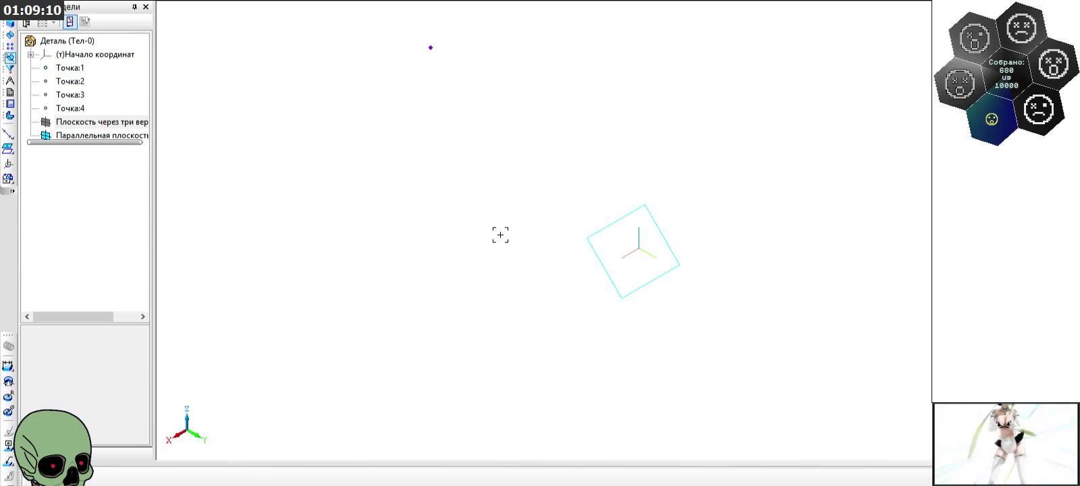
{"action": "left_click", "coordinate": [608, 227]}
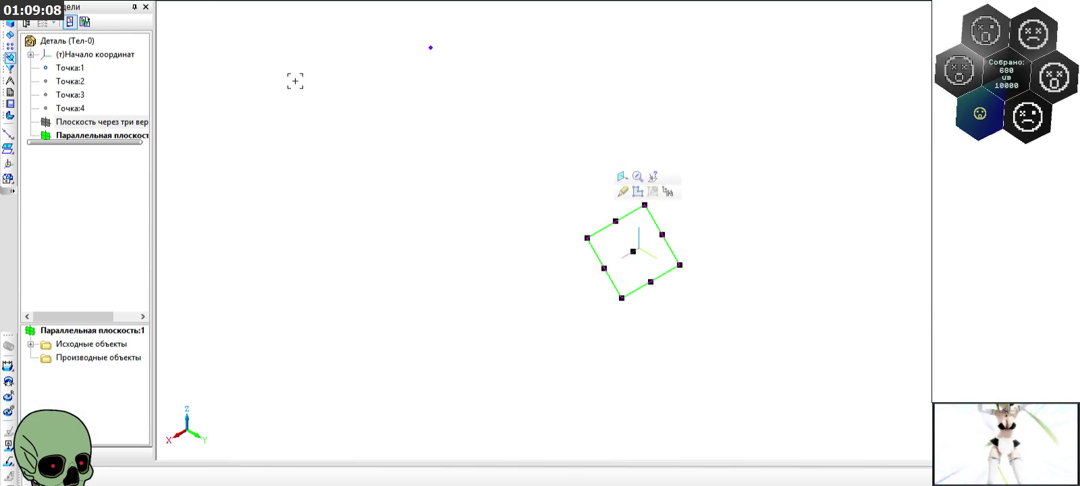
Step: Start a new sketch on the three-point plane and zoom out
{"action": "left_click", "coordinate": [196, 2]}
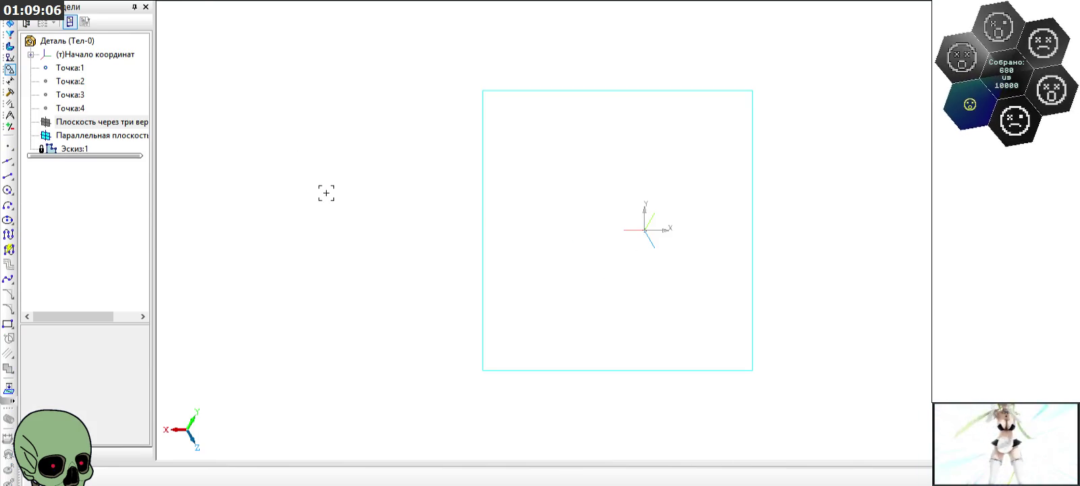
{"action": "scroll", "coordinate": [503, 257], "scroll_direction": "down", "scroll_amount": 2}
{"action": "scroll", "coordinate": [496, 243], "scroll_direction": "down", "scroll_amount": 1}
{"action": "scroll", "coordinate": [496, 243], "scroll_direction": "down", "scroll_amount": 1}
{"action": "scroll", "coordinate": [561, 262], "scroll_direction": "down", "scroll_amount": 1}
{"action": "scroll", "coordinate": [561, 262], "scroll_direction": "down", "scroll_amount": 3}
{"action": "scroll", "coordinate": [538, 219], "scroll_direction": "down", "scroll_amount": 2}
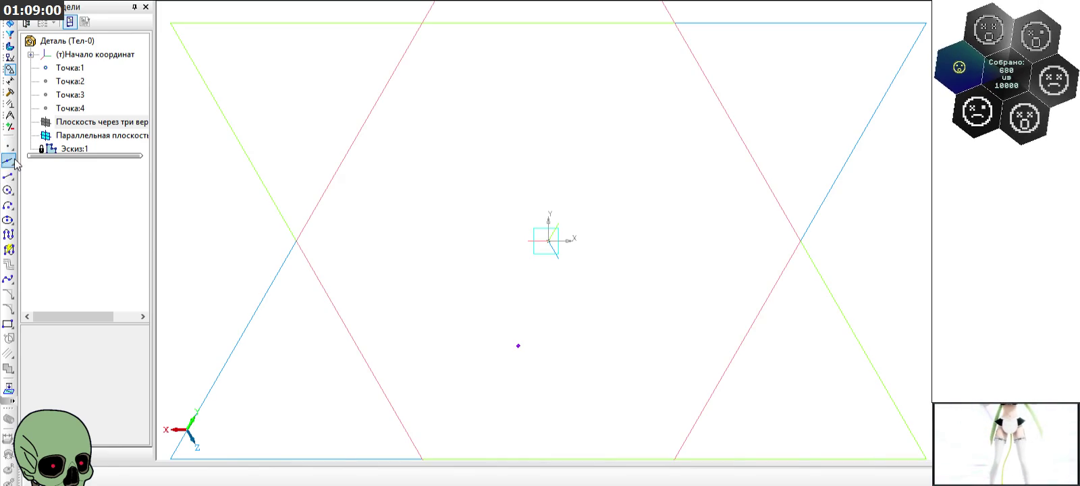
Step: Draw a circle about 17.66 in diameter centred on the sketch origin
{"action": "left_click", "coordinate": [8, 190]}
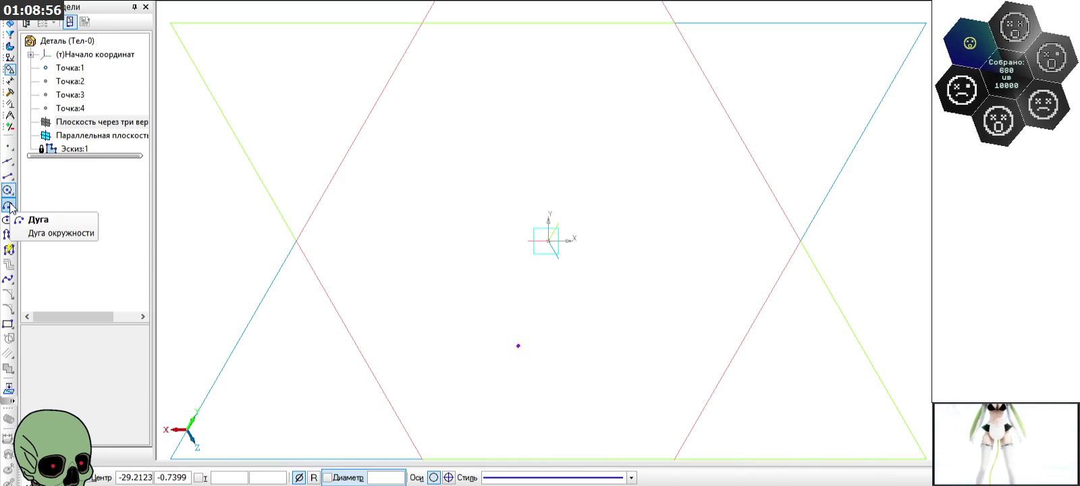
{"action": "left_click", "coordinate": [548, 239]}
{"action": "scroll", "coordinate": [517, 347], "scroll_direction": "up", "scroll_amount": 2}
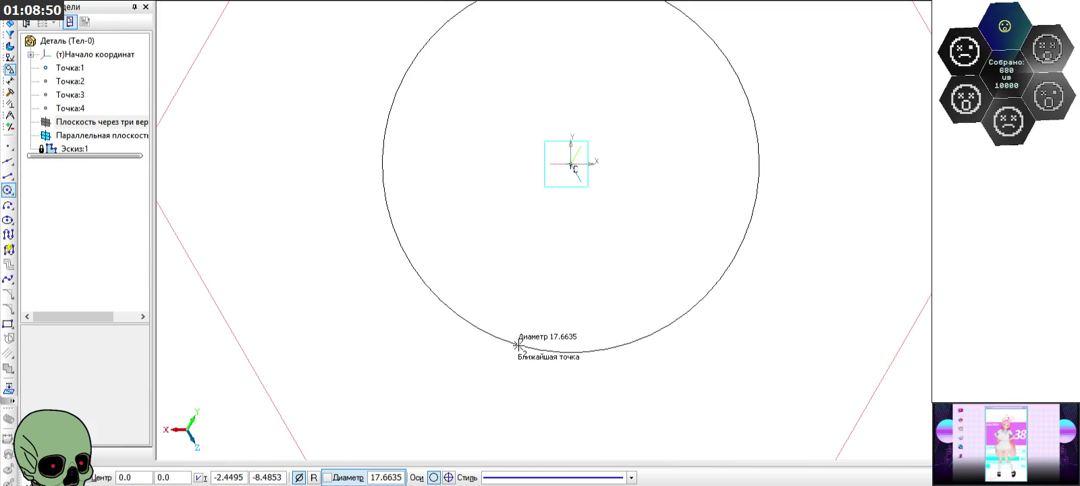
{"action": "left_click", "coordinate": [517, 345]}
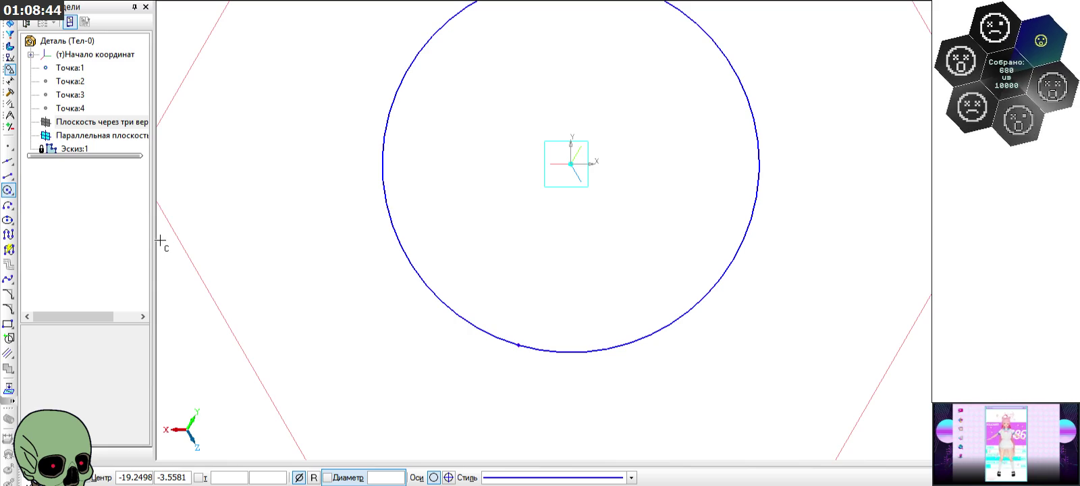
Step: Add a vertical construction line through the origin and a line across the circle from bottom to top
{"action": "left_click", "coordinate": [8, 161]}
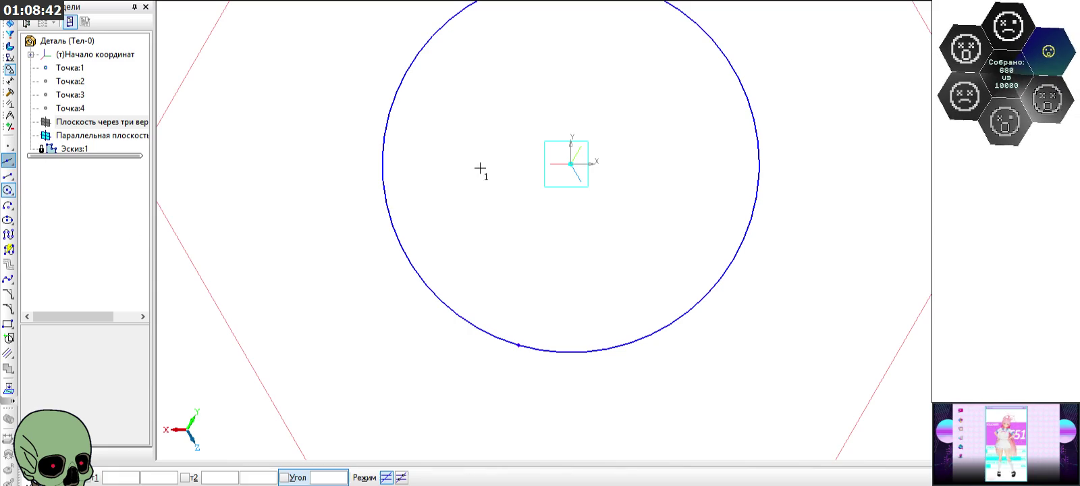
{"action": "left_click", "coordinate": [571, 163]}
{"action": "left_click", "coordinate": [572, 189]}
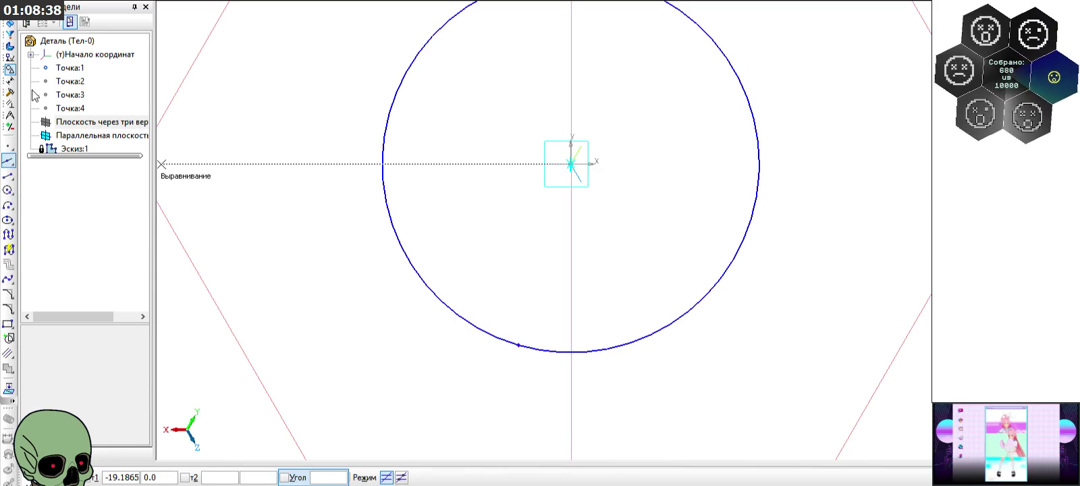
{"action": "left_click", "coordinate": [10, 176]}
{"action": "left_click", "coordinate": [571, 352]}
{"action": "scroll", "coordinate": [571, 368], "scroll_direction": "down", "scroll_amount": 1}
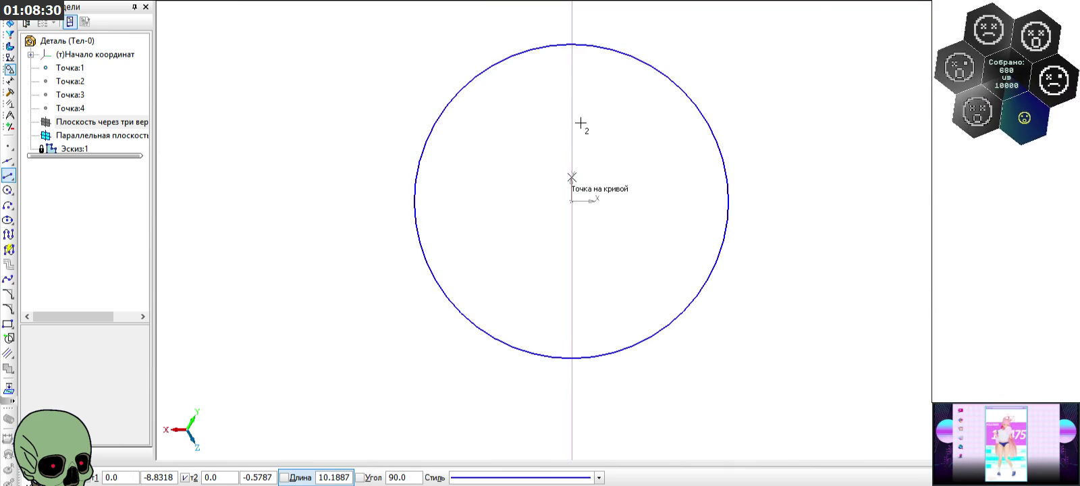
{"action": "left_click", "coordinate": [572, 45]}
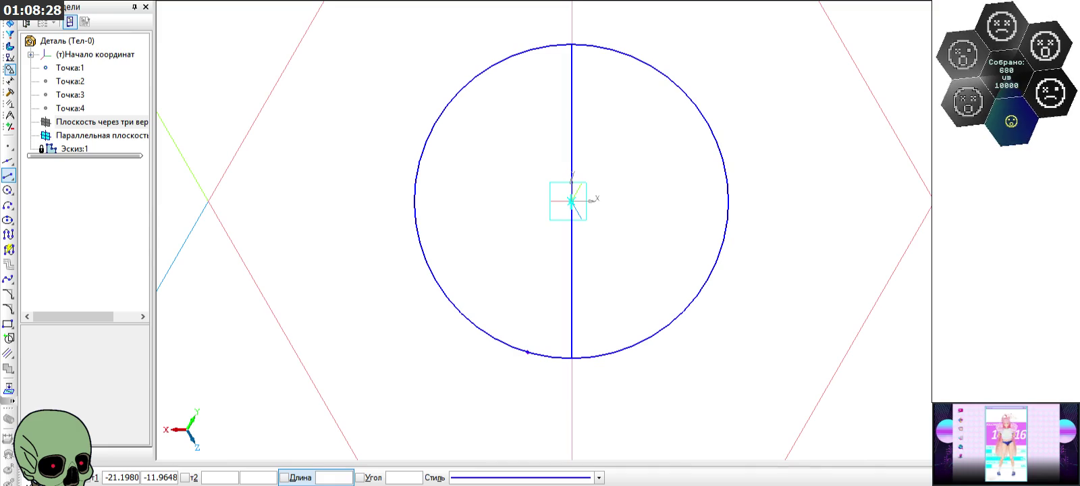
{"action": "key", "text": "Escape"}
Step: Trim away the right half of the circle
{"action": "left_click", "coordinate": [10, 92]}
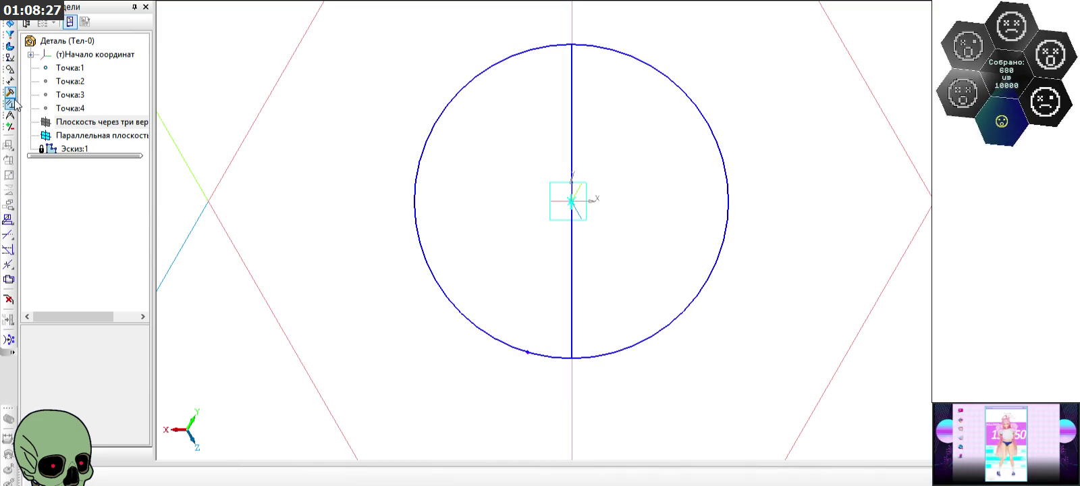
{"action": "left_click", "coordinate": [8, 235]}
{"action": "left_click", "coordinate": [701, 279]}
{"action": "key", "text": "Escape"}
Step: Set the vertical line's style to Осевая and finish the sketch
{"action": "left_click", "coordinate": [572, 282]}
{"action": "left_click", "coordinate": [657, 234]}
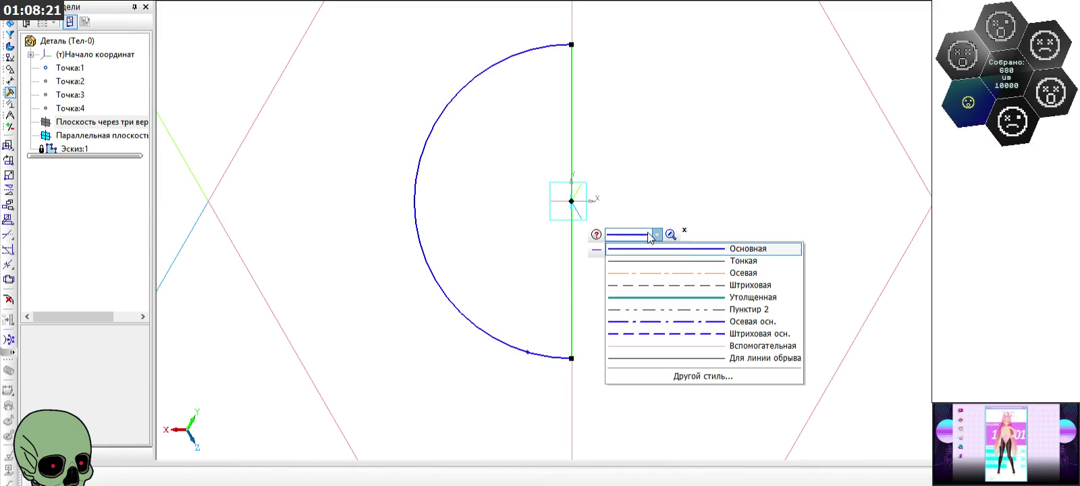
{"action": "left_click", "coordinate": [656, 272]}
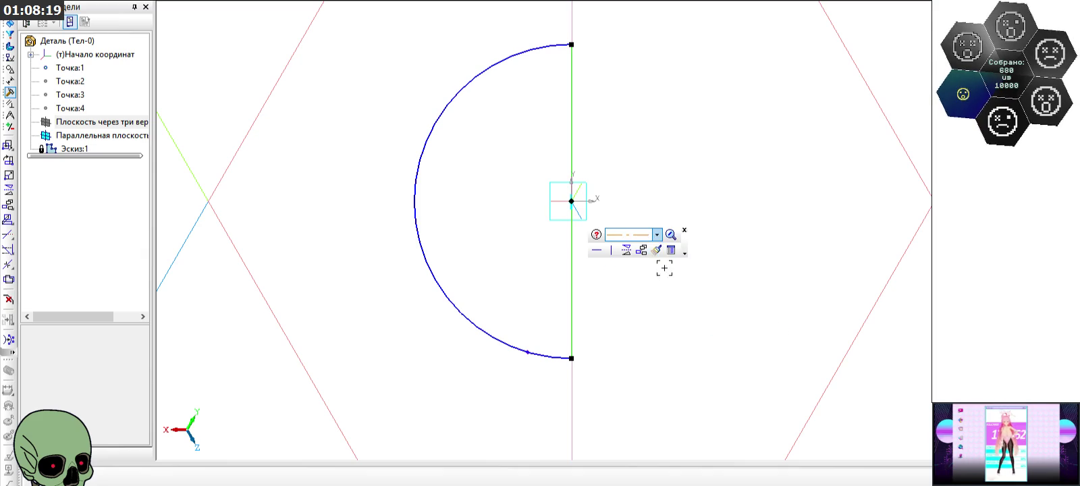
{"action": "left_click", "coordinate": [199, 5]}
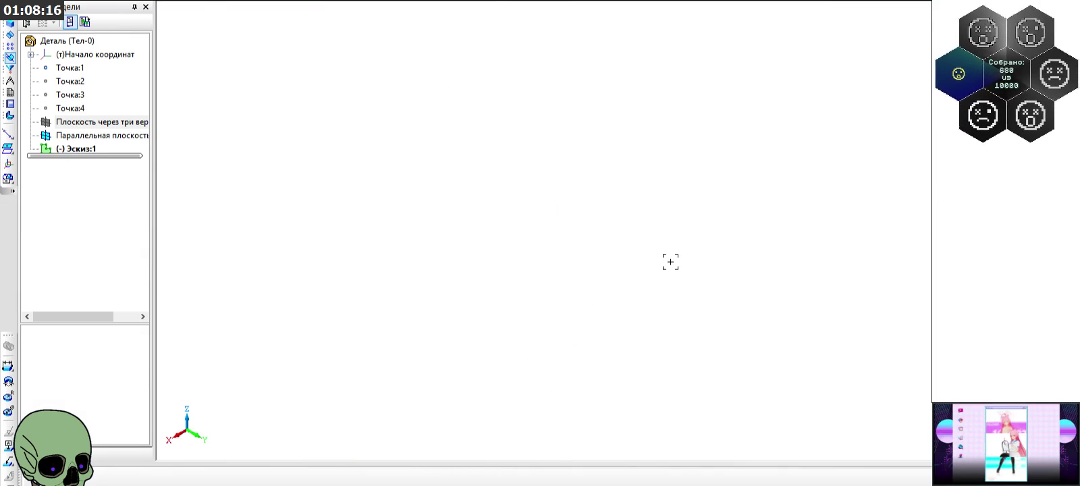
Step: Revolve the half-circle sketch a full 360° into the solid sphere Операция вращения:1
{"action": "left_click", "coordinate": [10, 28]}
{"action": "left_click_drag", "start_coordinate": [8, 134], "coordinate": [42, 138]}
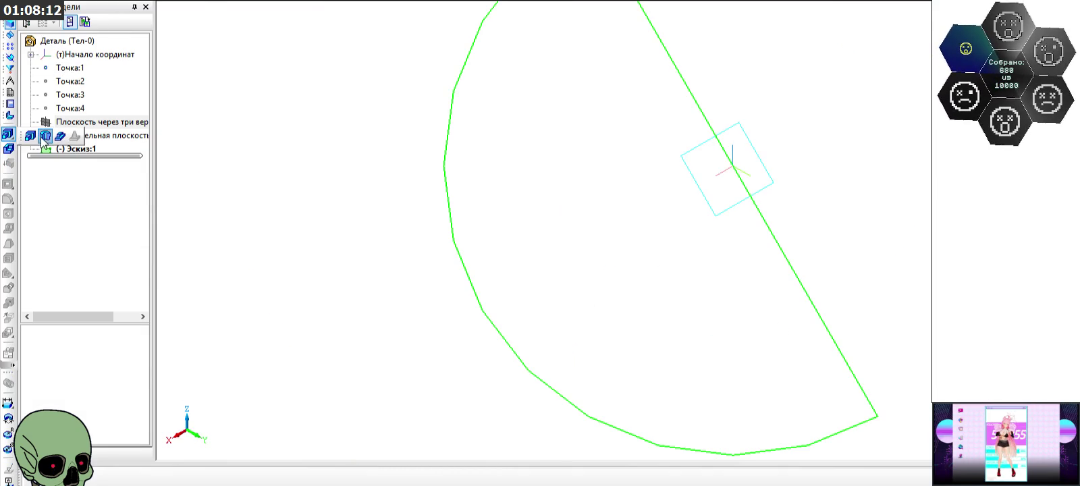
{"action": "left_click", "coordinate": [43, 137]}
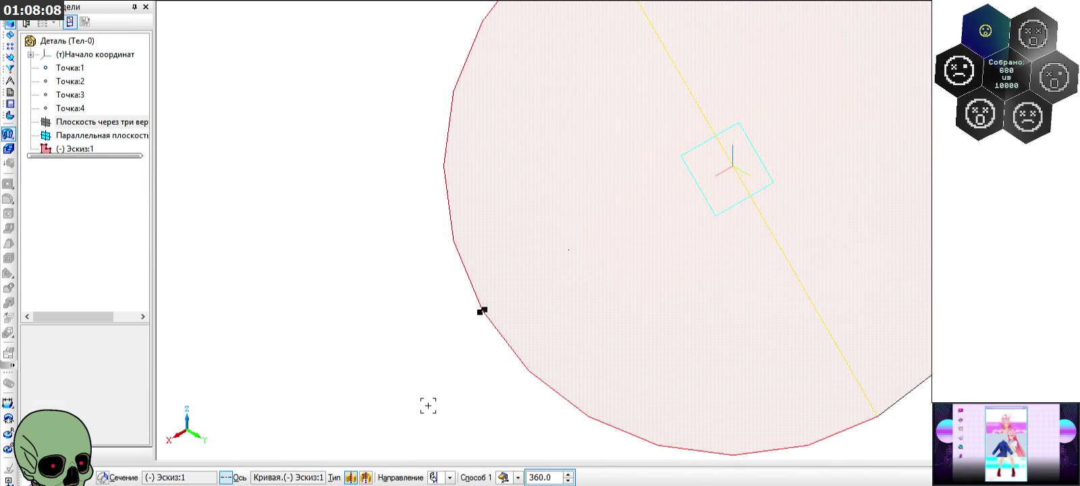
{"action": "key", "text": "ctrl+Return"}
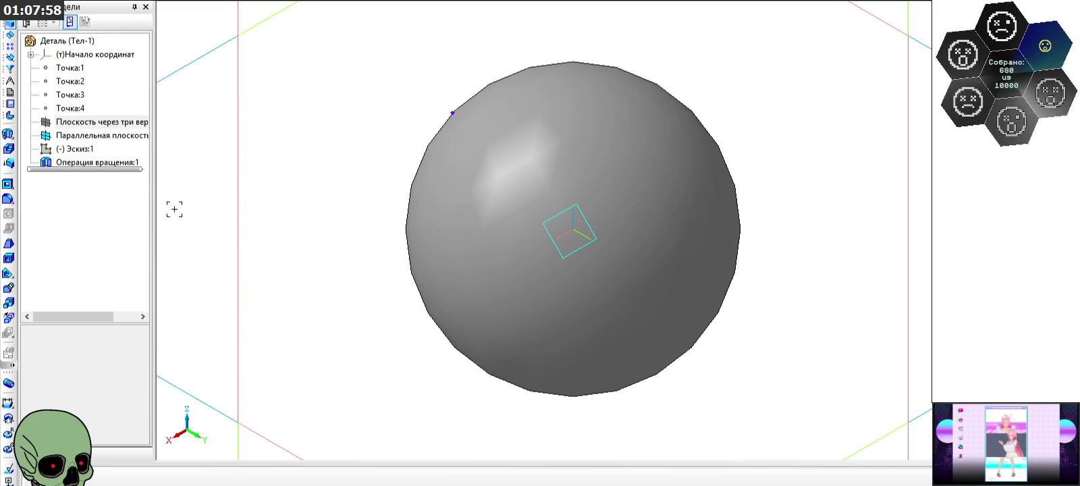
{"action": "left_click", "coordinate": [104, 135]}
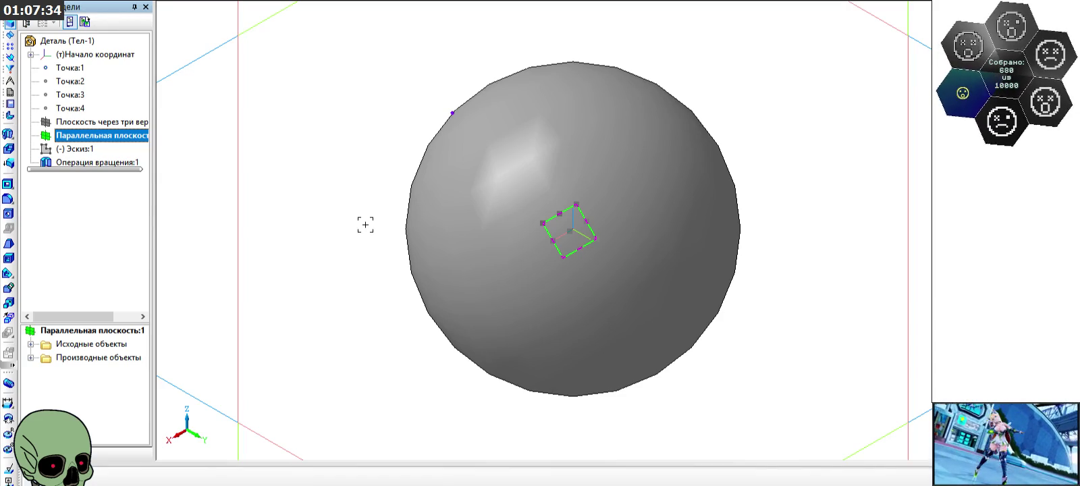
Step: Sketch a rectangle enclosing the sphere on the parallel plane
{"action": "left_click", "coordinate": [193, 3]}
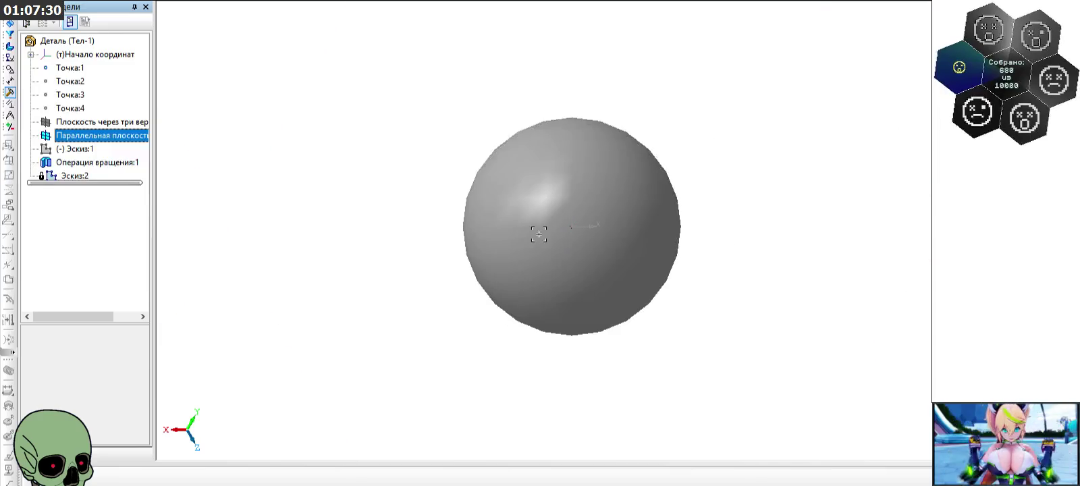
{"action": "left_click", "coordinate": [10, 70]}
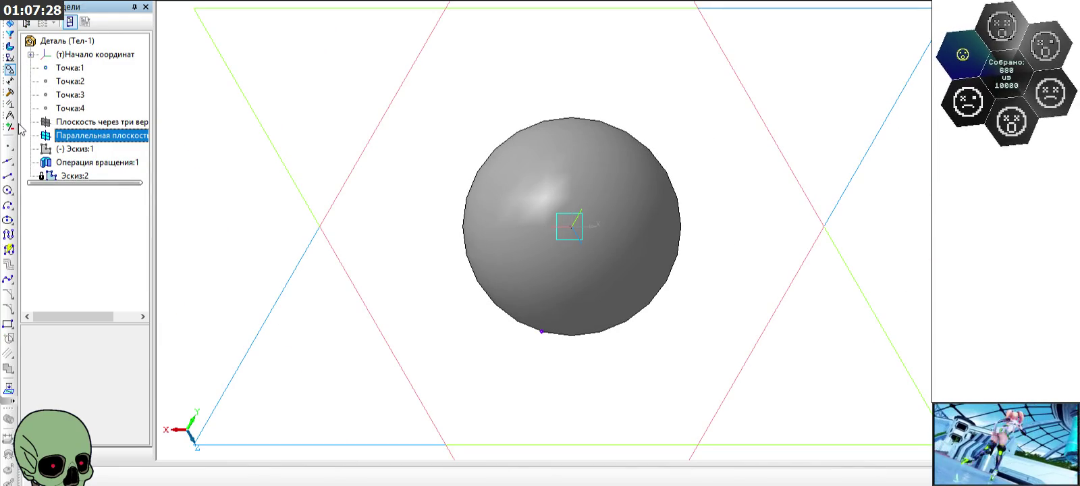
{"action": "left_click", "coordinate": [9, 324]}
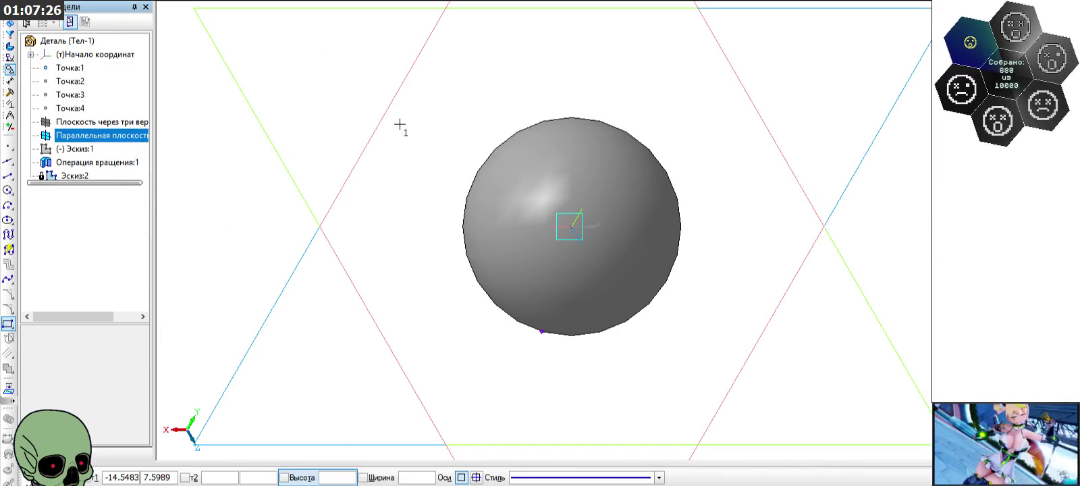
{"action": "left_click", "coordinate": [400, 88]}
{"action": "left_click", "coordinate": [772, 384]}
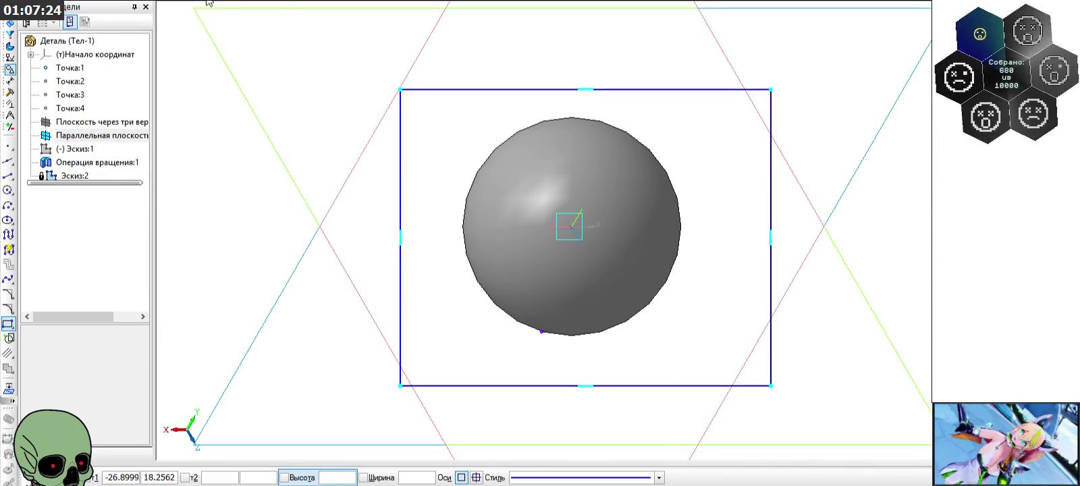
{"action": "left_click", "coordinate": [12, 22]}
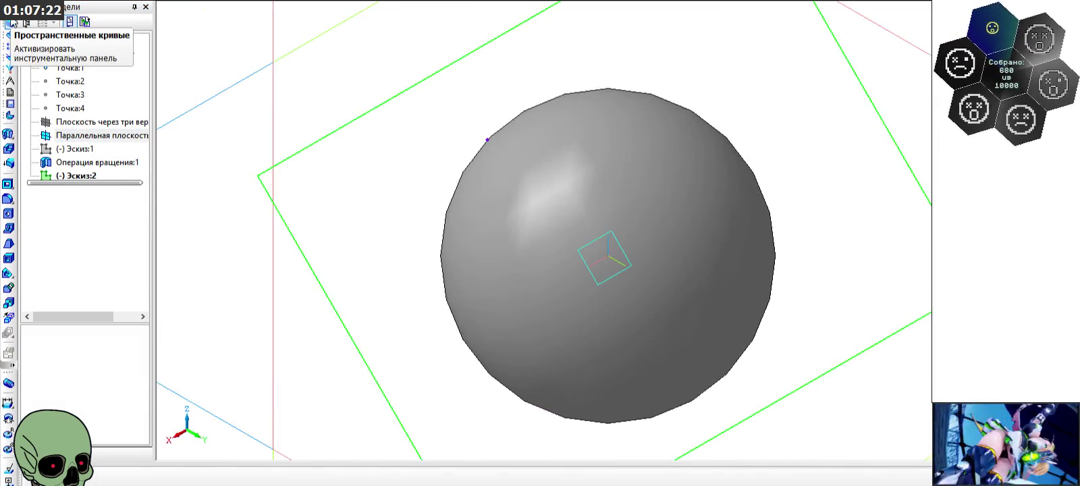
Step: Cut-extrude the rectangle sketch to remove half the sphere, leaving a hemisphere
{"action": "left_click", "coordinate": [8, 183]}
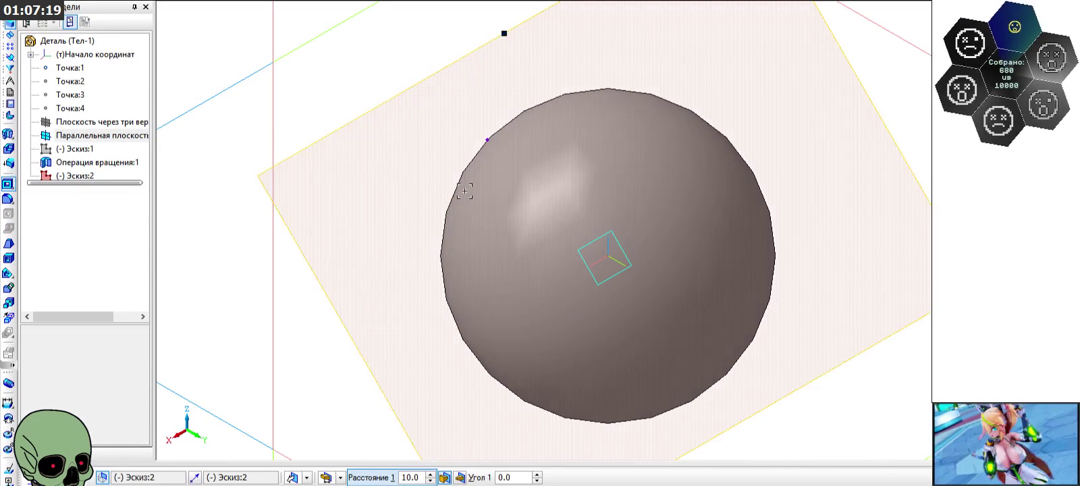
{"action": "middle_click_drag", "start_coordinate": [465, 191], "coordinate": [606, 228]}
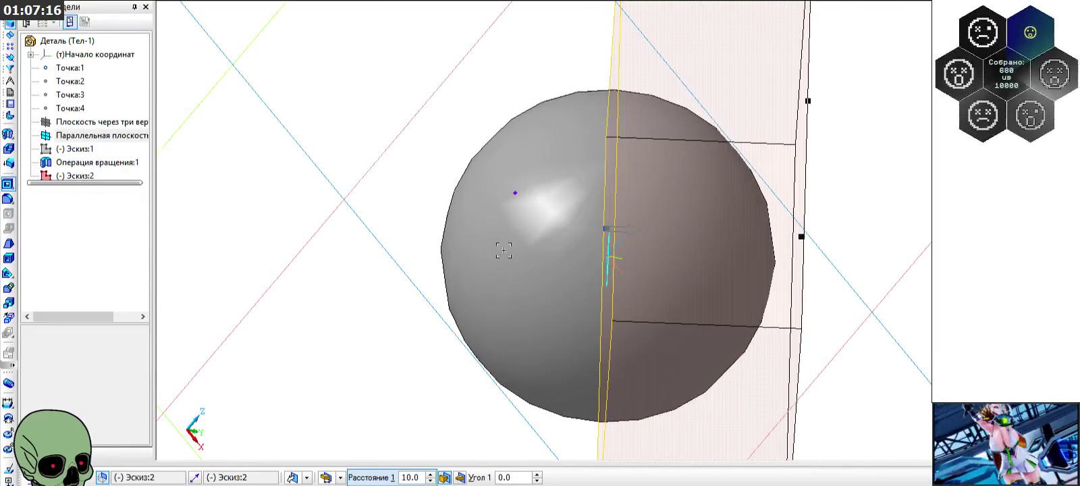
{"action": "key", "text": "ctrl+Return"}
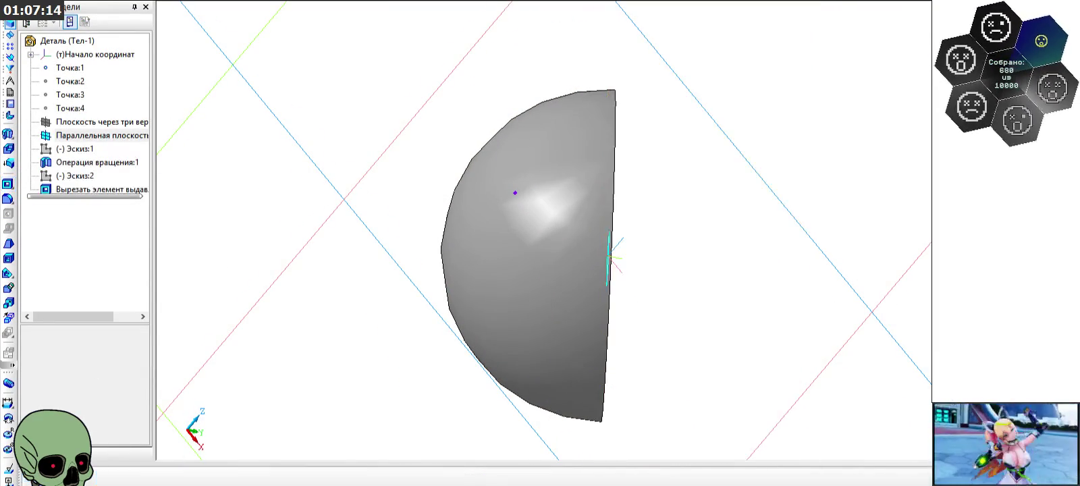
{"action": "mouse_move", "coordinate": [553, 230]}
{"action": "middle_mouse_down"}
{"action": "mouse_move", "coordinate": [679, 231]}
{"action": "mouse_move", "coordinate": [700, 285]}
{"action": "mouse_move", "coordinate": [711, 284]}
{"action": "mouse_move", "coordinate": [690, 237]}
{"action": "mouse_move", "coordinate": [667, 284]}
{"action": "middle_mouse_up"}
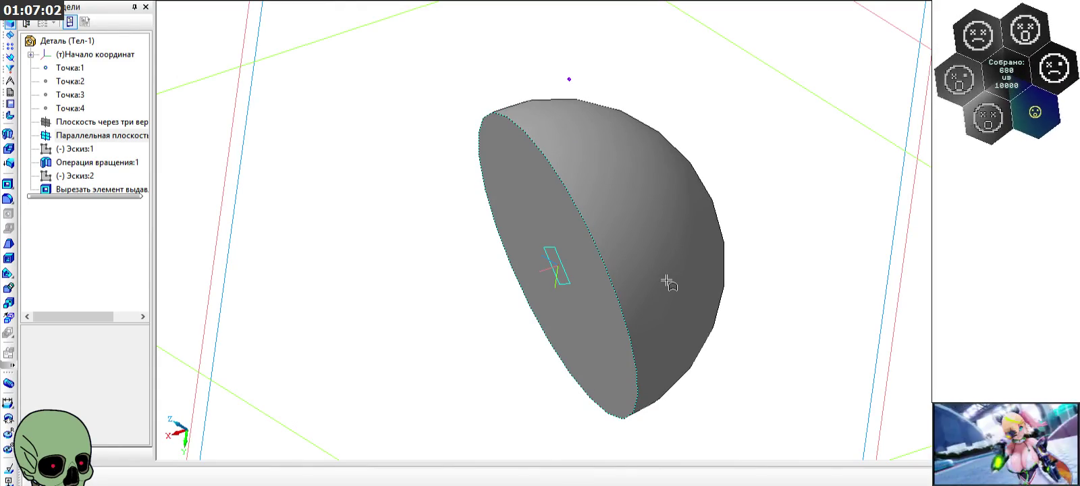
{"action": "mouse_move", "coordinate": [671, 282]}
{"action": "middle_mouse_down"}
{"action": "mouse_move", "coordinate": [779, 286]}
{"action": "mouse_move", "coordinate": [776, 253]}
{"action": "mouse_move", "coordinate": [817, 249]}
{"action": "mouse_move", "coordinate": [829, 217]}
{"action": "mouse_move", "coordinate": [773, 275]}
{"action": "mouse_move", "coordinate": [768, 316]}
{"action": "mouse_move", "coordinate": [643, 84]}
{"action": "mouse_move", "coordinate": [772, 308]}
{"action": "middle_mouse_up"}
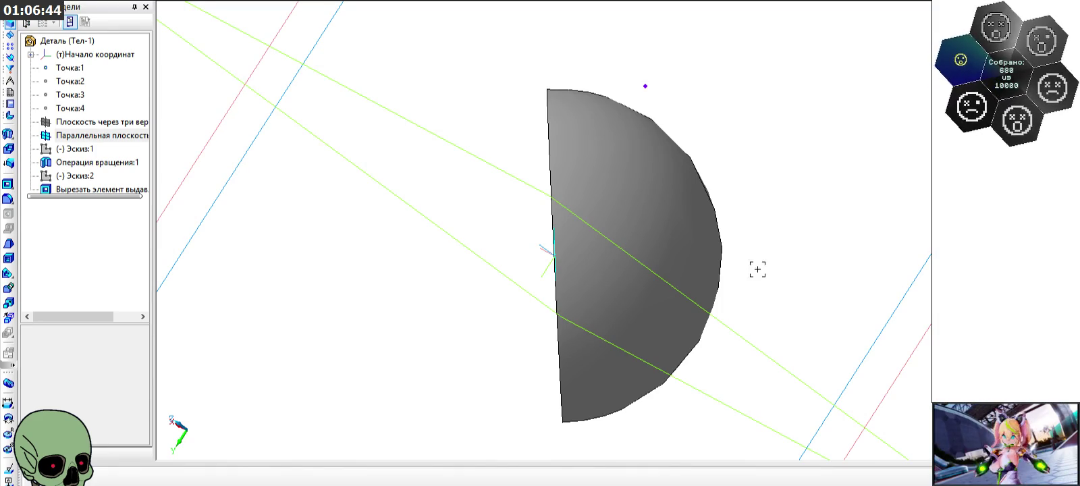
{"action": "left_click", "coordinate": [645, 86]}
{"action": "double_click", "coordinate": [645, 86]}
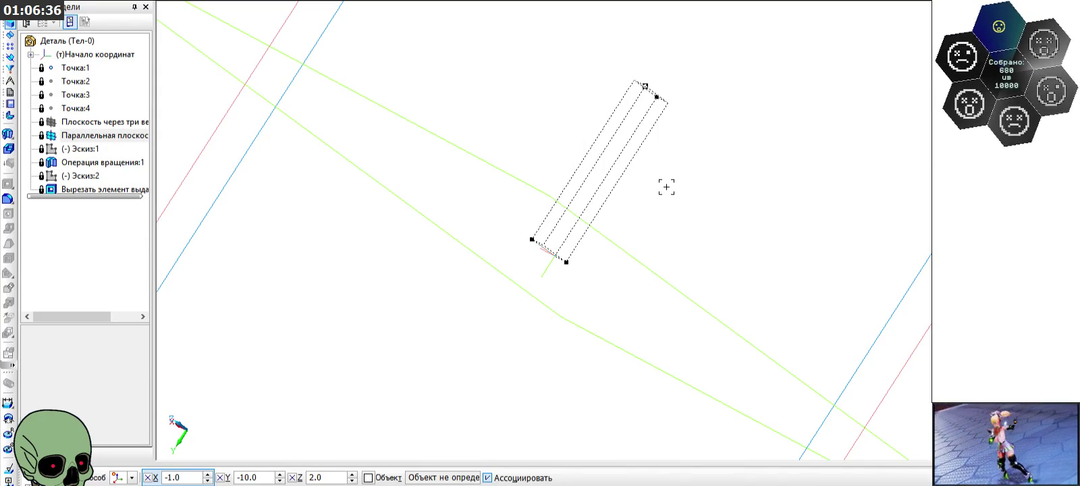
{"action": "left_click", "coordinate": [27, 477]}
{"action": "mouse_move", "coordinate": [734, 231]}
{"action": "middle_mouse_down"}
{"action": "mouse_move", "coordinate": [773, 200]}
{"action": "mouse_move", "coordinate": [785, 209]}
{"action": "middle_mouse_up"}
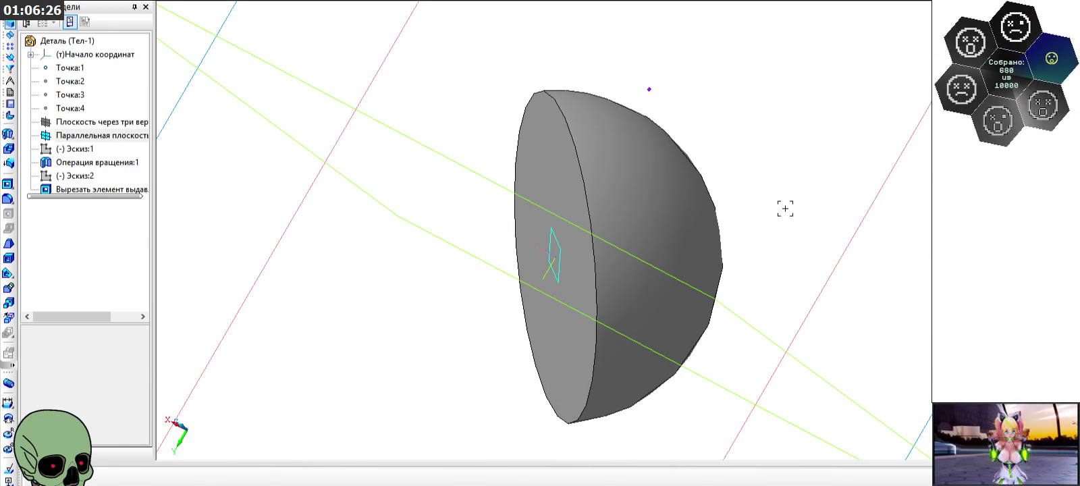
{"action": "left_click", "coordinate": [81, 163]}
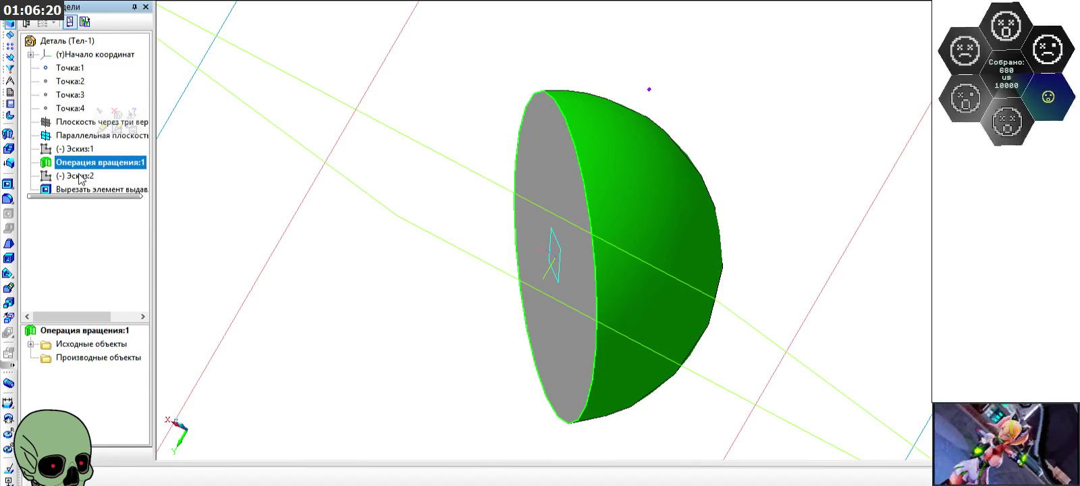
Step: Delete Эскиз:1 together with its revolve operation
{"action": "left_click", "coordinate": [77, 150]}
{"action": "right_click", "coordinate": [76, 150]}
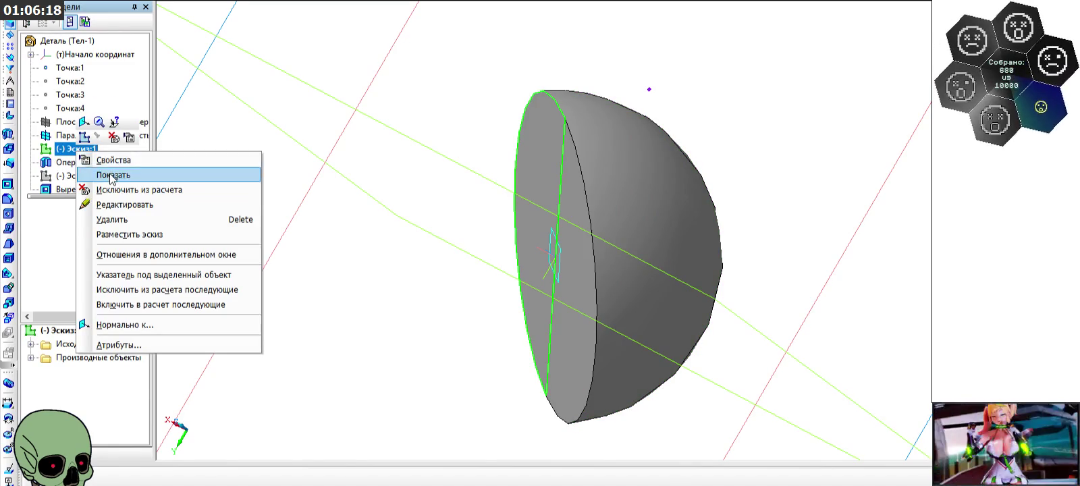
{"action": "left_click", "coordinate": [148, 219]}
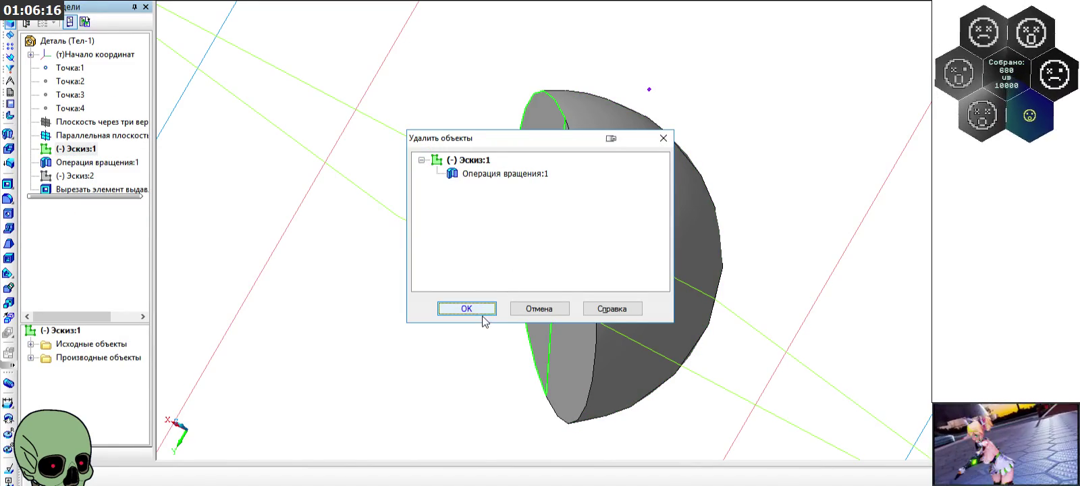
{"action": "left_click", "coordinate": [482, 318]}
Step: Delete Эскиз:2 together with its extrusion cut
{"action": "left_click", "coordinate": [73, 149]}
{"action": "right_click", "coordinate": [71, 150]}
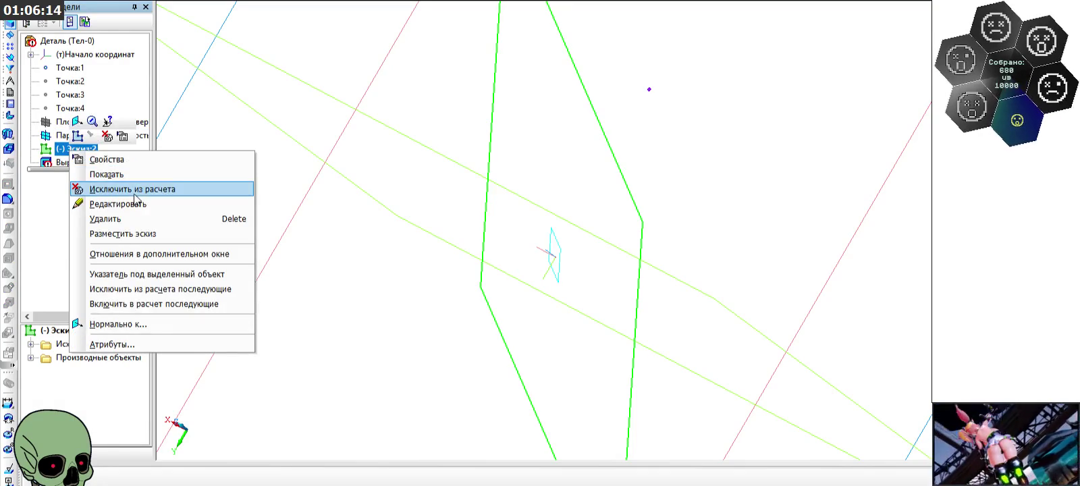
{"action": "left_click", "coordinate": [145, 219]}
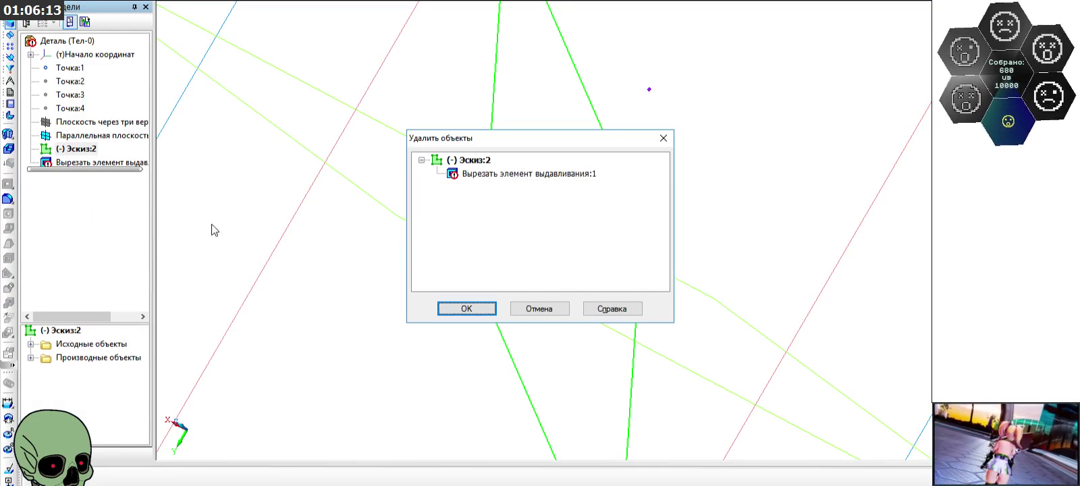
{"action": "left_click", "coordinate": [483, 312]}
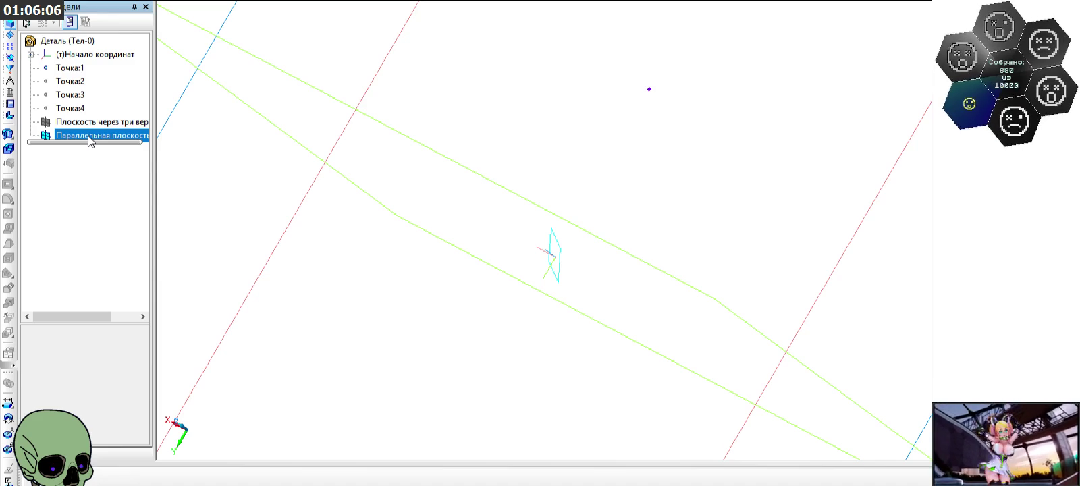
{"action": "left_click", "coordinate": [10, 59]}
{"action": "left_click_drag", "start_coordinate": [8, 148], "coordinate": [44, 151]}
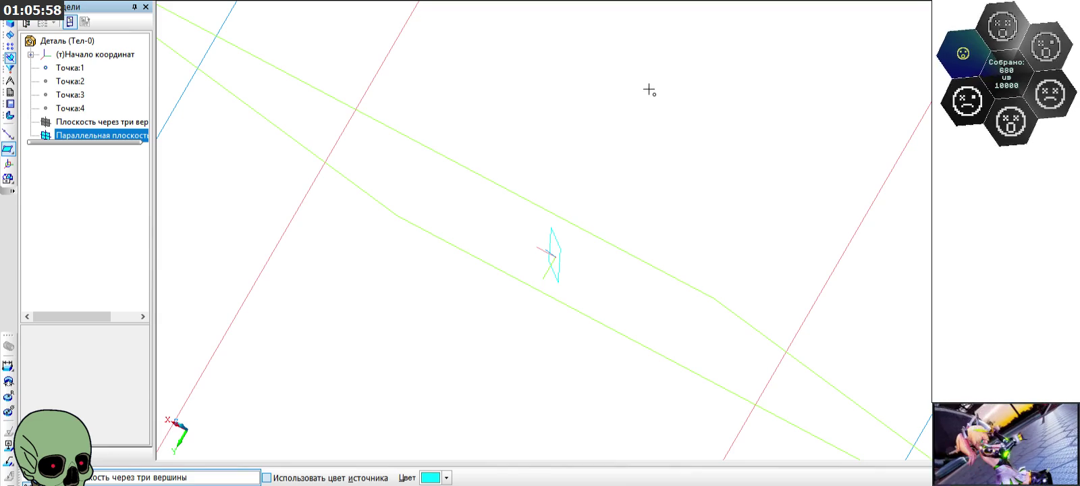
{"action": "left_click", "coordinate": [650, 90]}
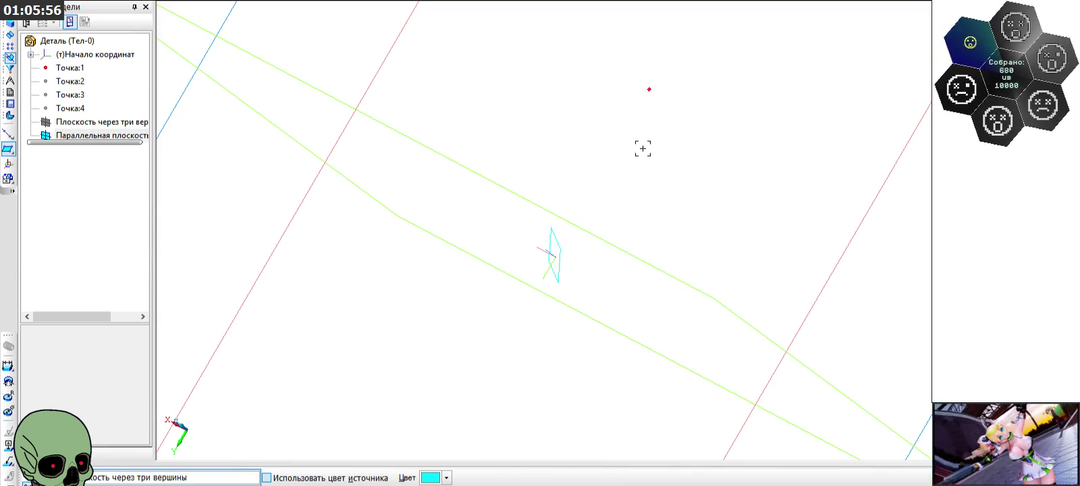
{"action": "left_click", "coordinate": [81, 110]}
{"action": "left_click", "coordinate": [77, 97]}
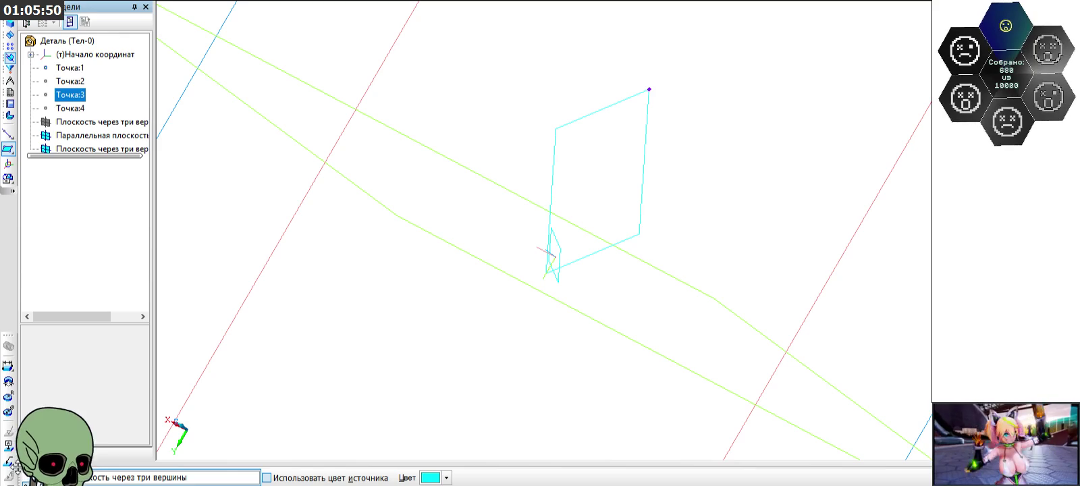
{"action": "key", "text": "Escape"}
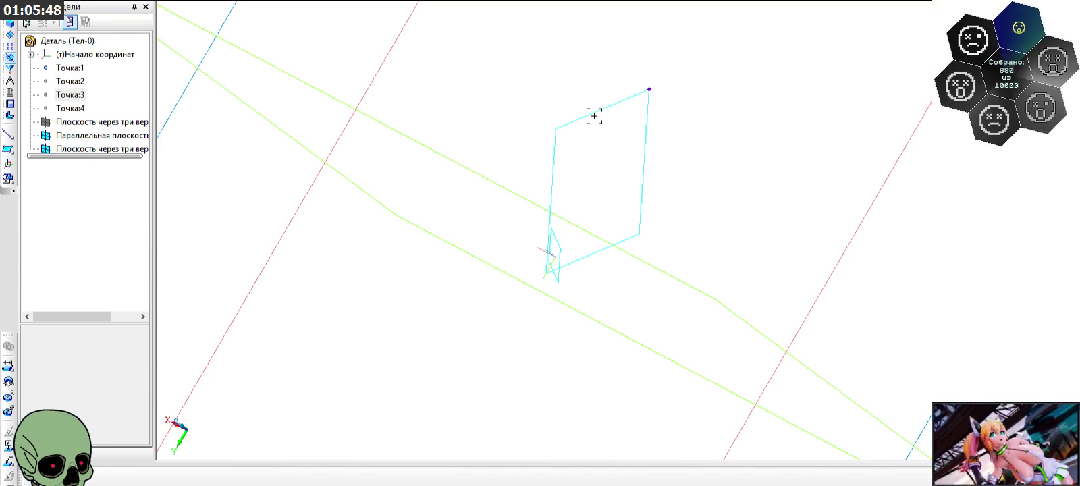
{"action": "left_click", "coordinate": [590, 115]}
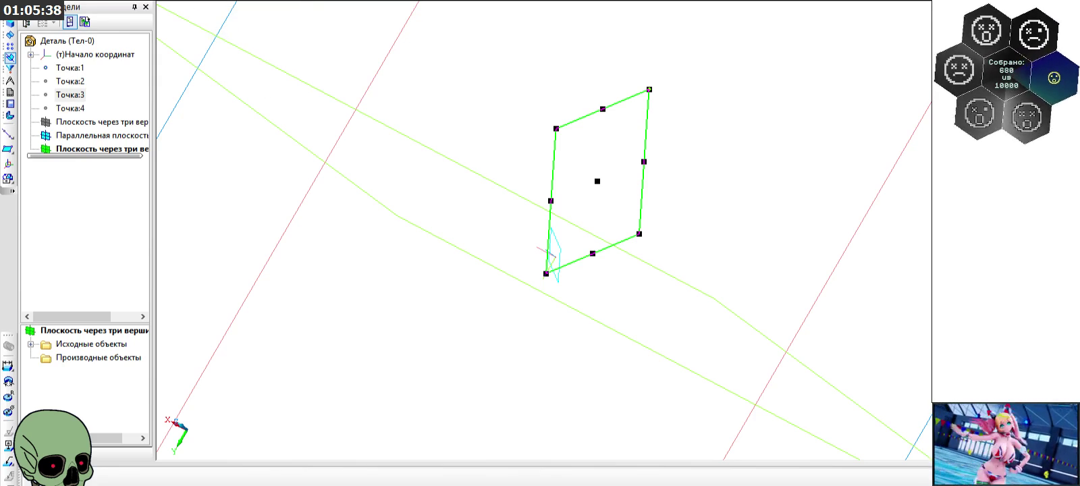
{"action": "key", "text": "ctrl+z"}
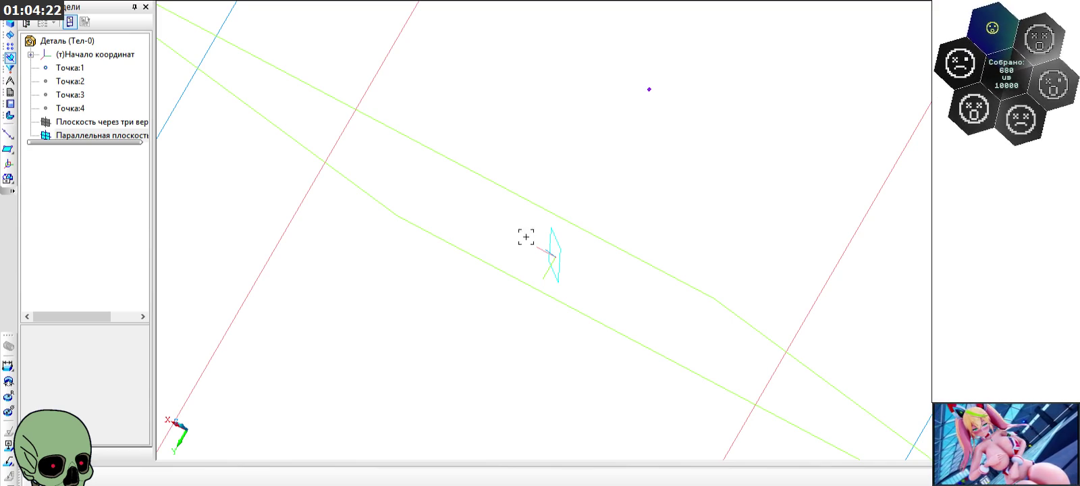
{"action": "left_click", "coordinate": [551, 233]}
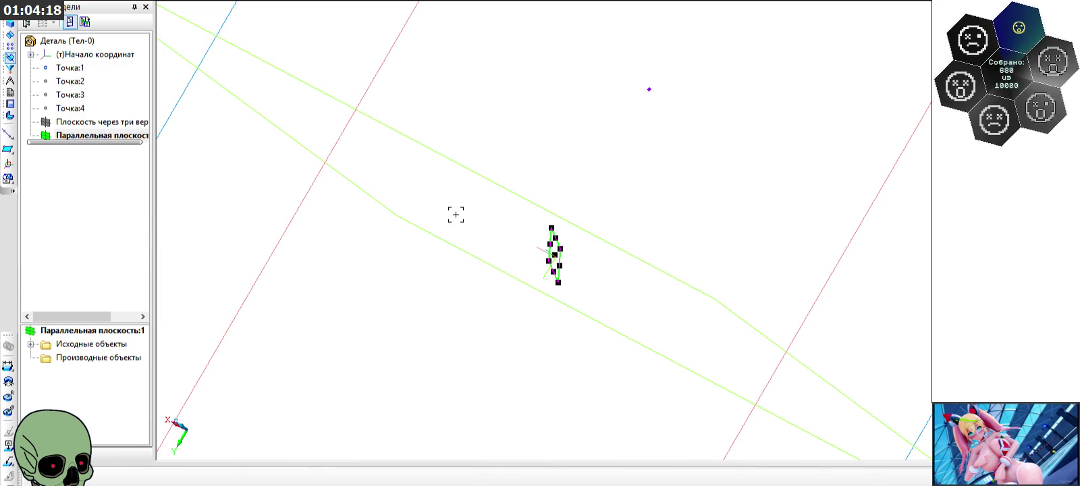
Step: Create sketch Эскиз:3 on the parallel plane containing a single point
{"action": "left_click", "coordinate": [187, 3]}
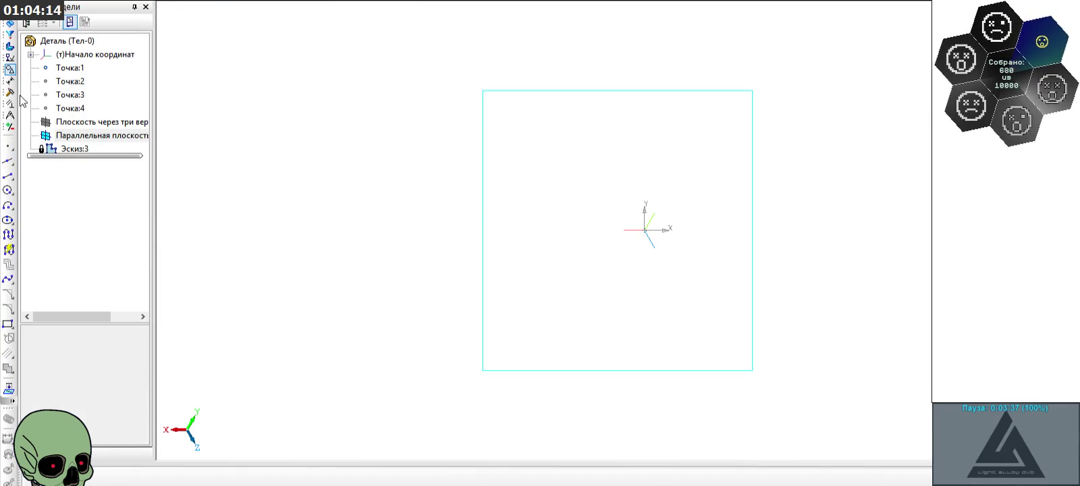
{"action": "left_click", "coordinate": [8, 146]}
{"action": "left_click", "coordinate": [576, 167]}
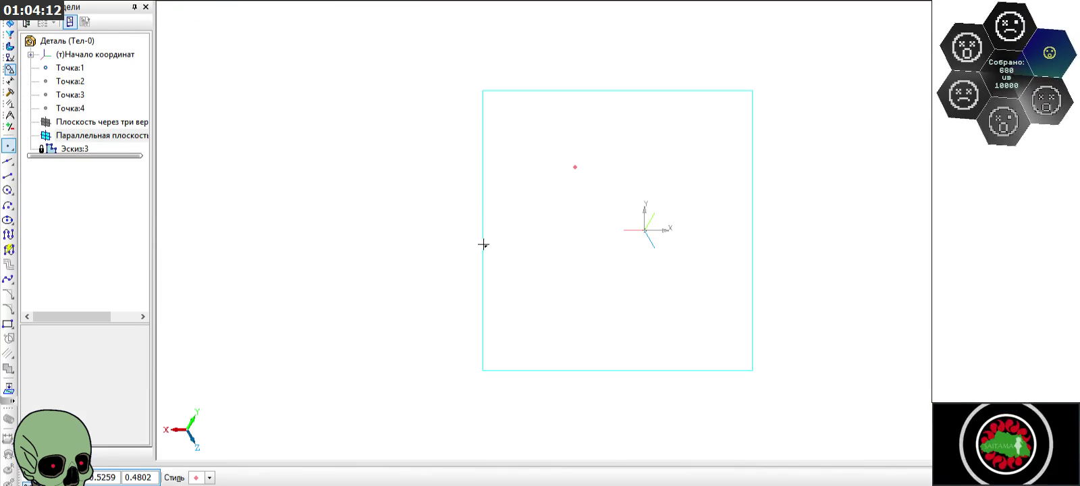
{"action": "left_click", "coordinate": [188, 3]}
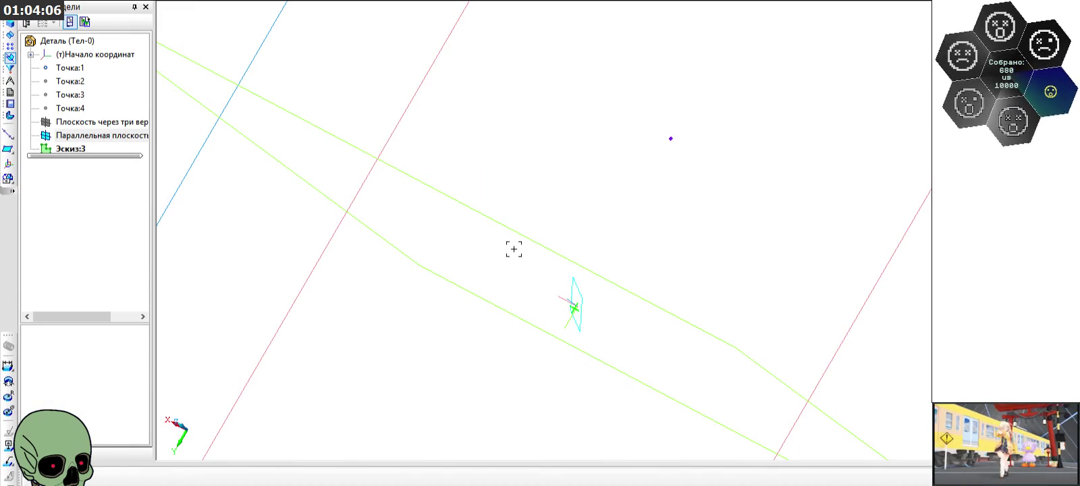
{"action": "left_click", "coordinate": [73, 149]}
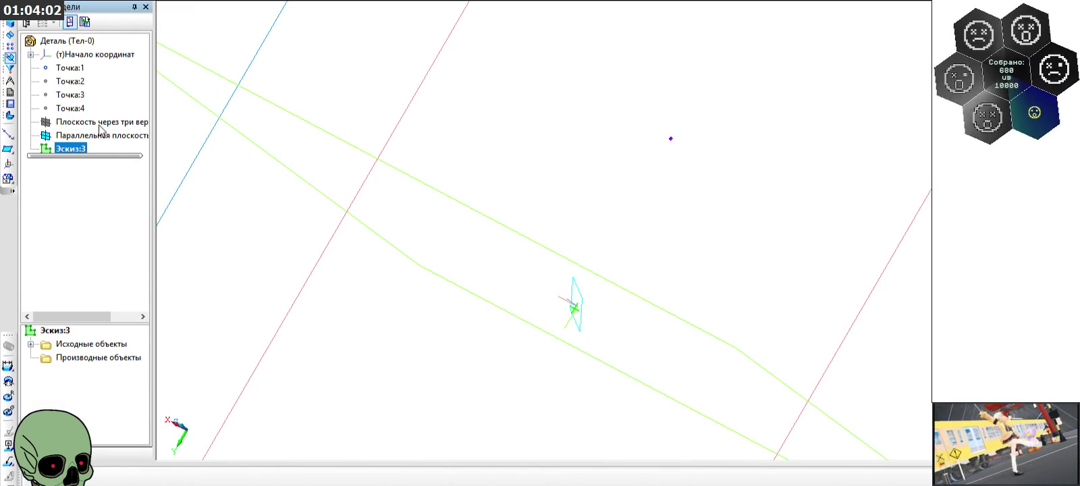
Step: Create a plane through the Эскиз:3 point, Точка:1 and the coordinate origin
{"action": "left_click", "coordinate": [78, 70]}
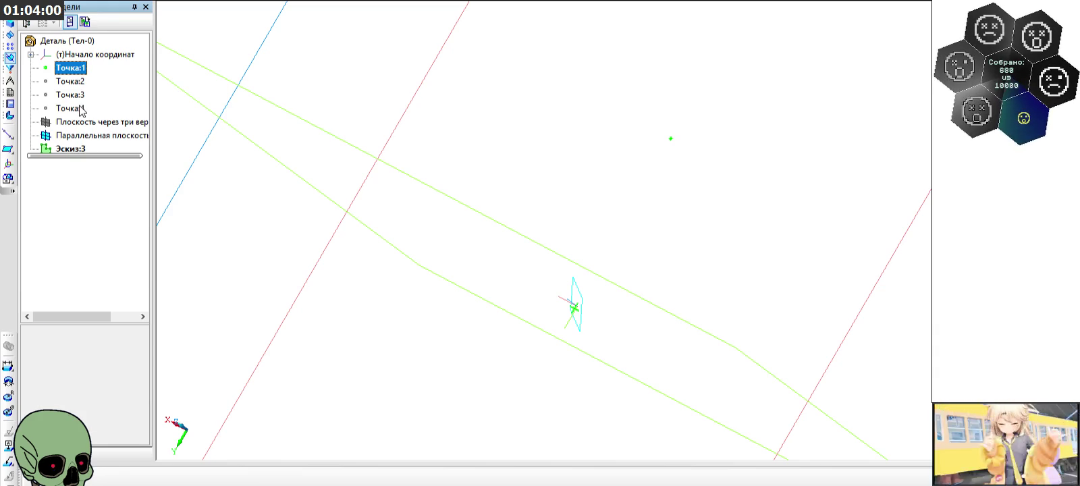
{"action": "left_click", "coordinate": [31, 55]}
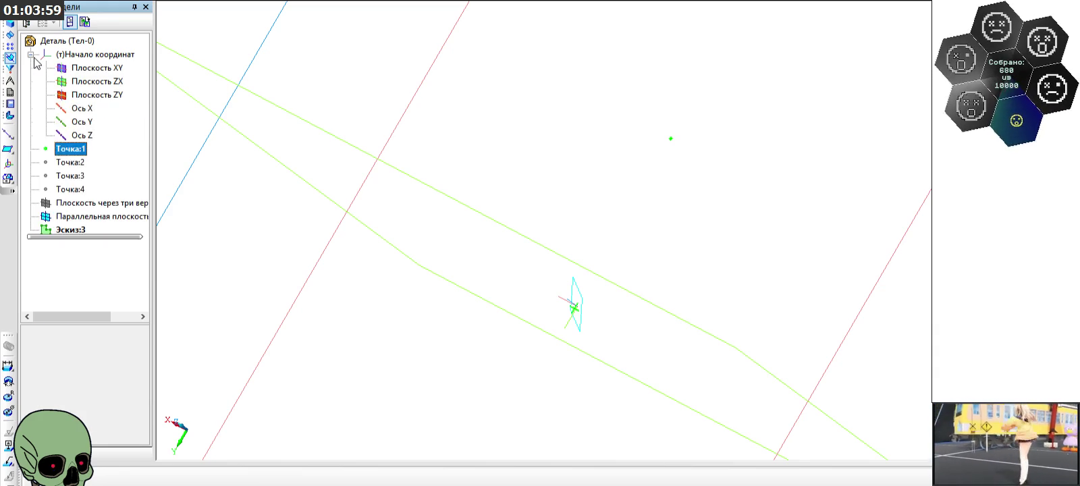
{"action": "left_click", "coordinate": [68, 55]}
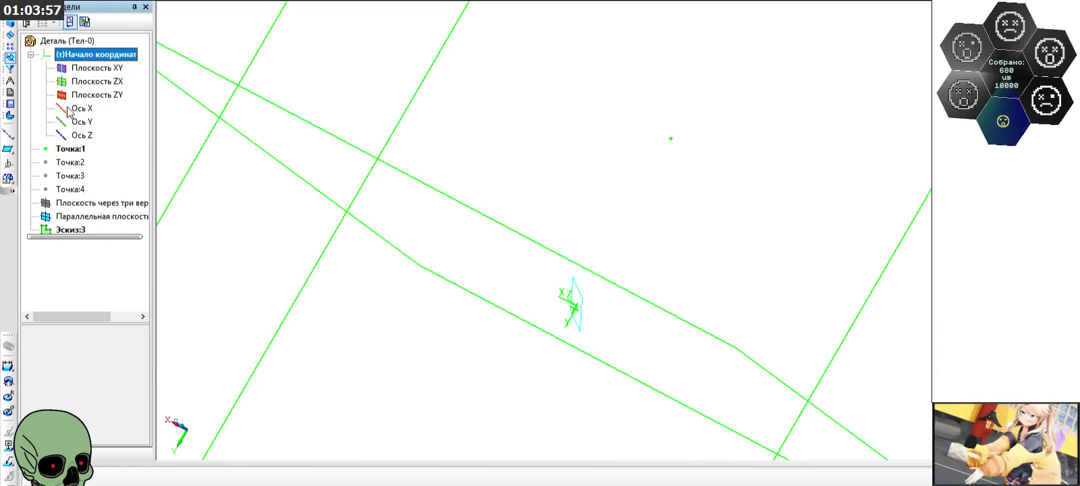
{"action": "left_click", "coordinate": [8, 150]}
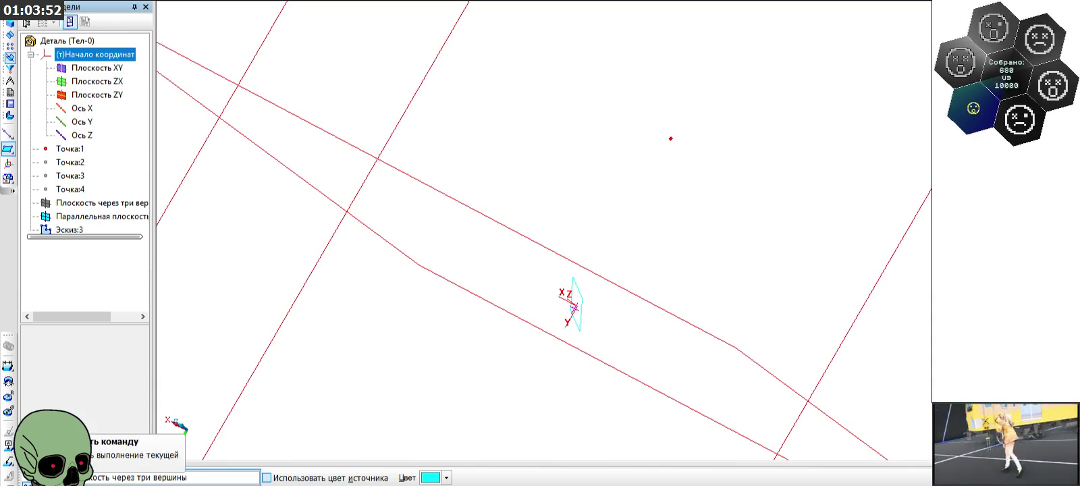
{"action": "key", "text": "Escape"}
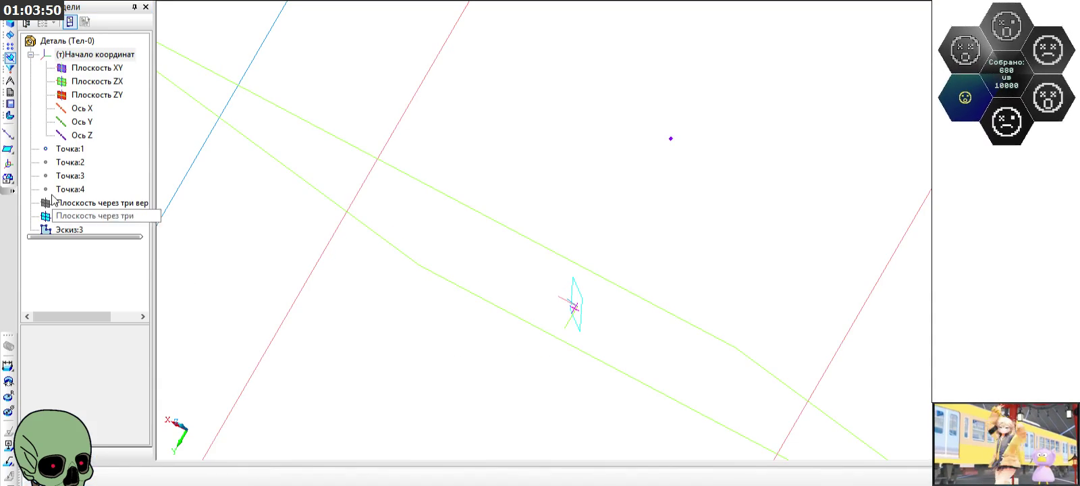
{"action": "left_click", "coordinate": [8, 150]}
{"action": "left_click", "coordinate": [49, 231]}
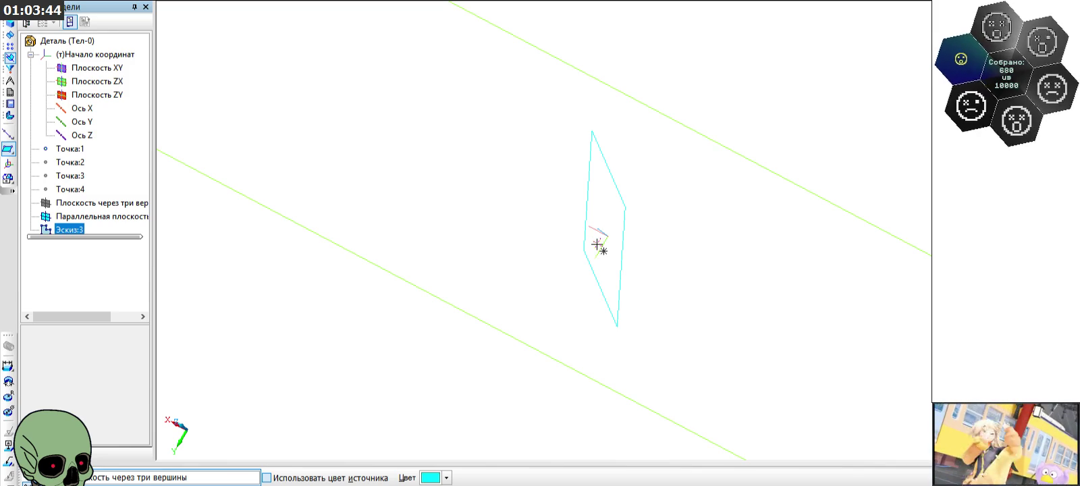
{"action": "left_click", "coordinate": [542, 306]}
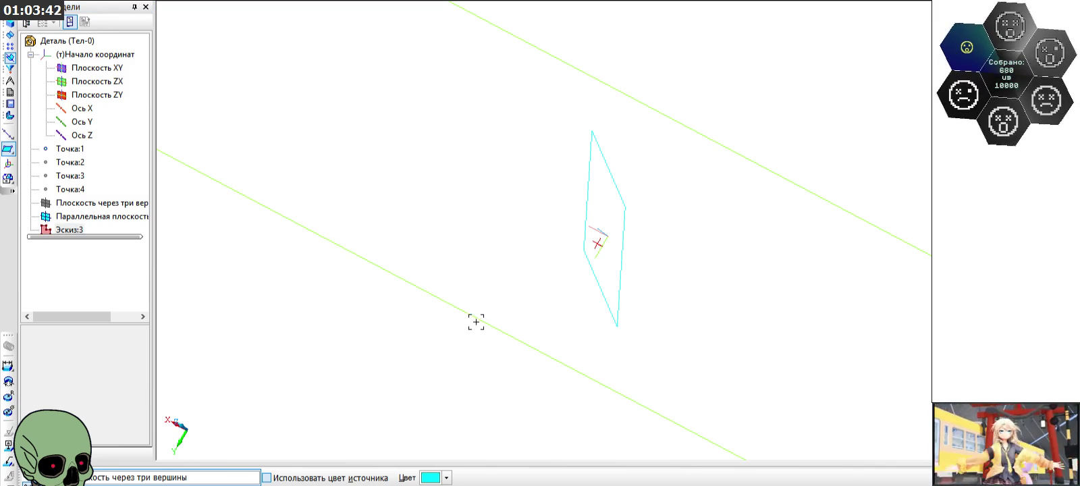
{"action": "left_click", "coordinate": [67, 154]}
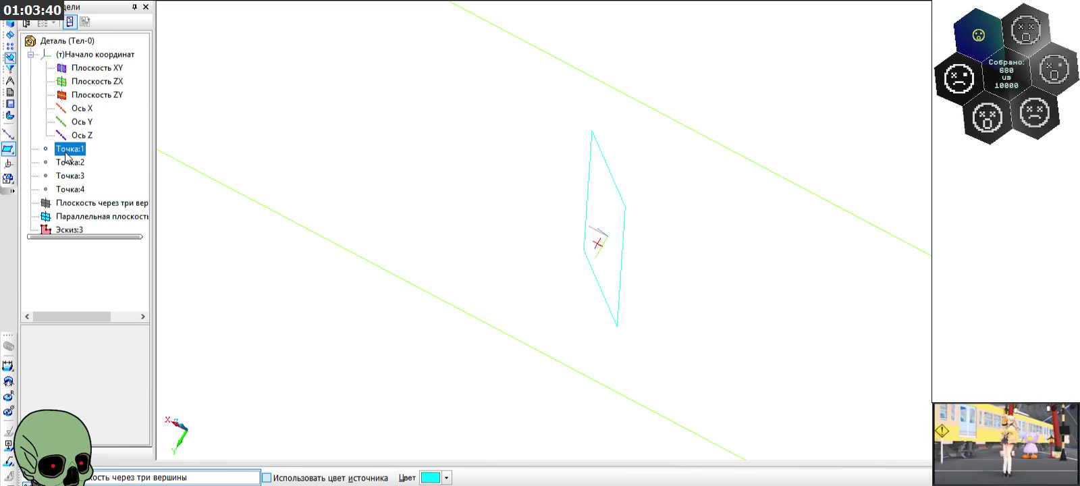
{"action": "left_click", "coordinate": [80, 54]}
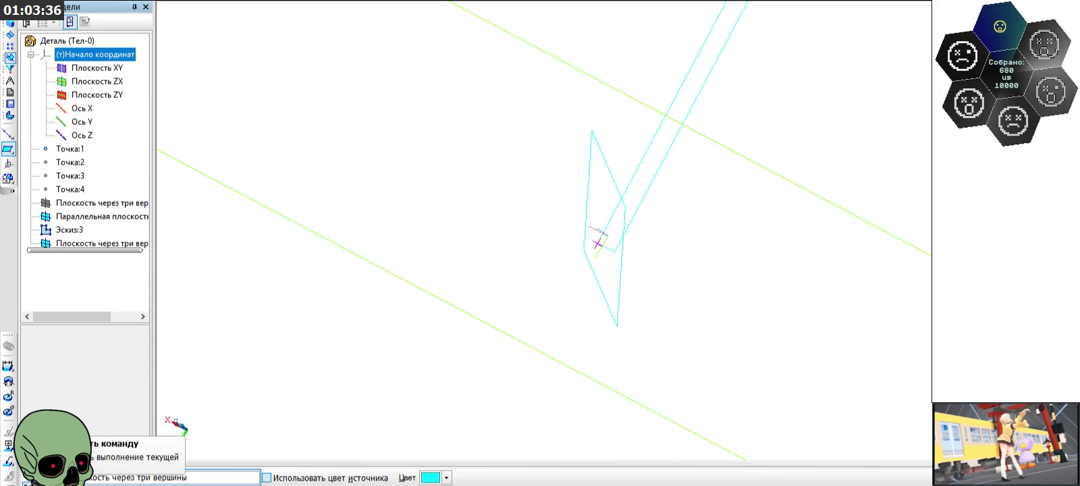
{"action": "left_click", "coordinate": [22, 476]}
Step: Start a new sketch on the new three-point plane
{"action": "scroll", "coordinate": [444, 235], "scroll_direction": "down", "scroll_amount": 2}
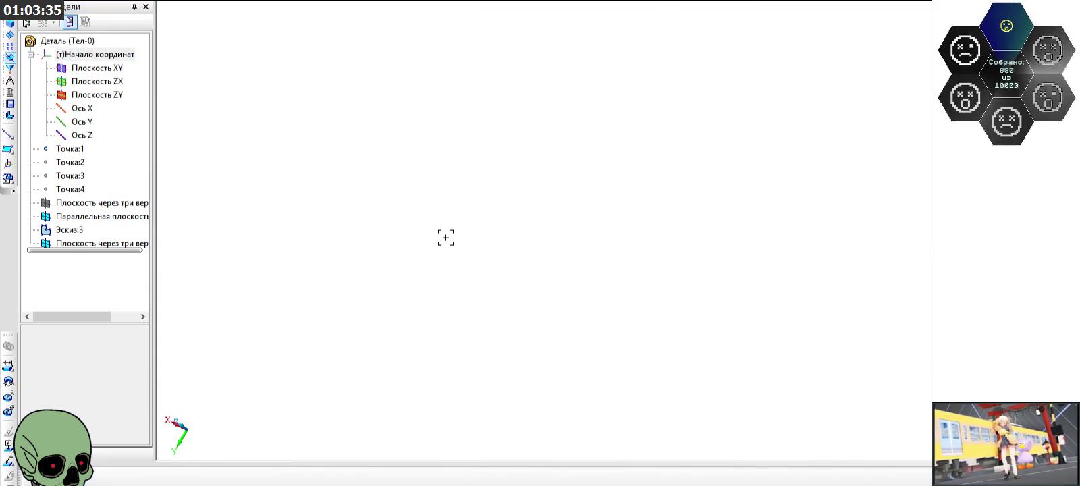
{"action": "left_click", "coordinate": [608, 134]}
{"action": "left_click", "coordinate": [463, 250]}
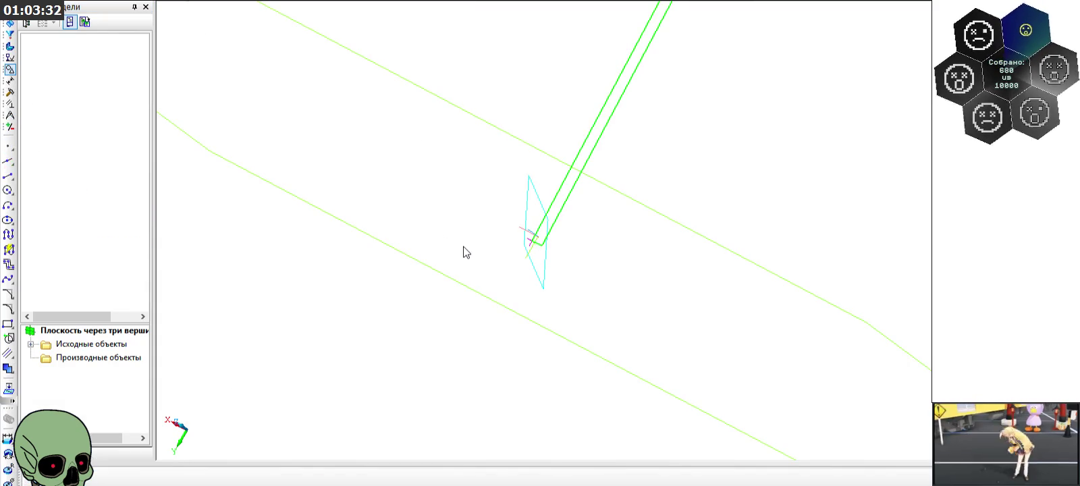
Step: Draw a circle centred on the origin of Эскиз:4
{"action": "scroll", "coordinate": [482, 315], "scroll_direction": "down", "scroll_amount": 2}
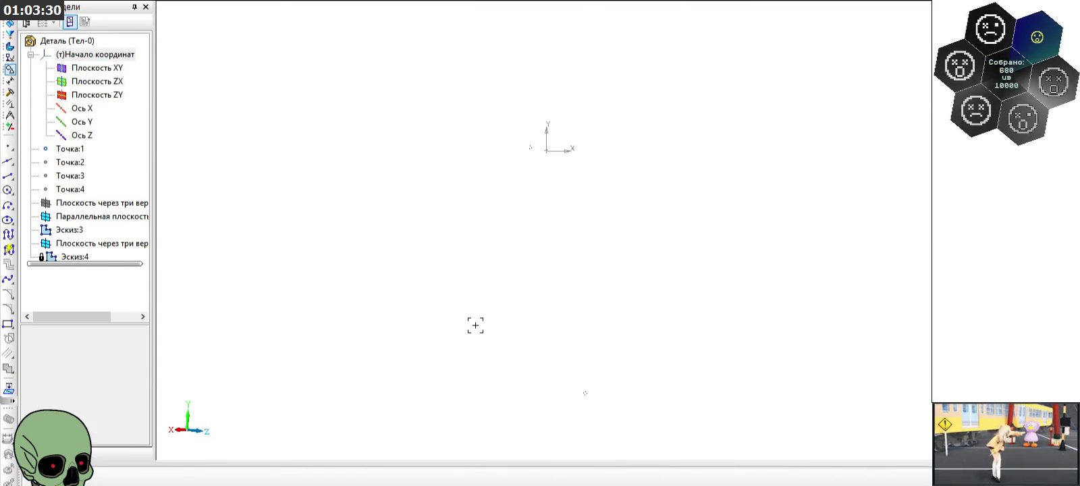
{"action": "left_click", "coordinate": [10, 193]}
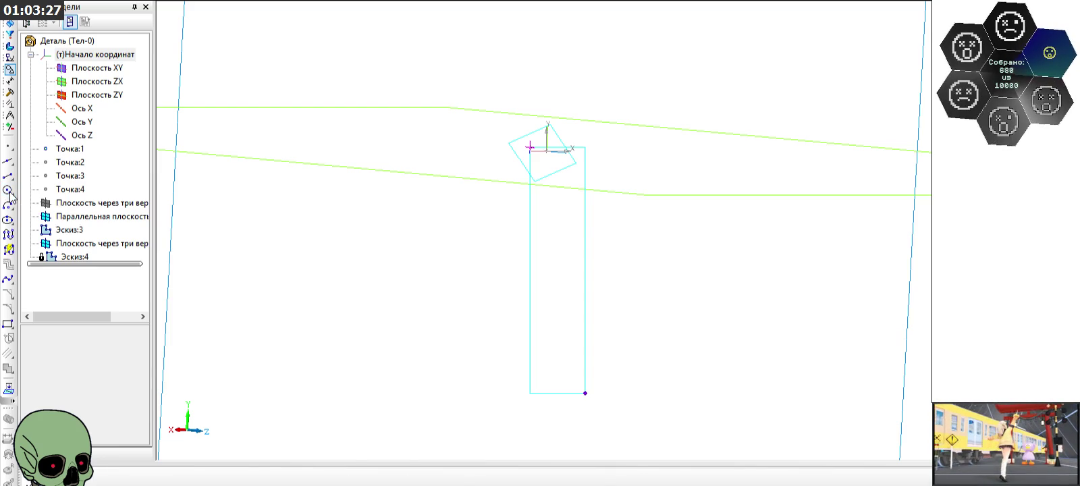
{"action": "left_click", "coordinate": [547, 150]}
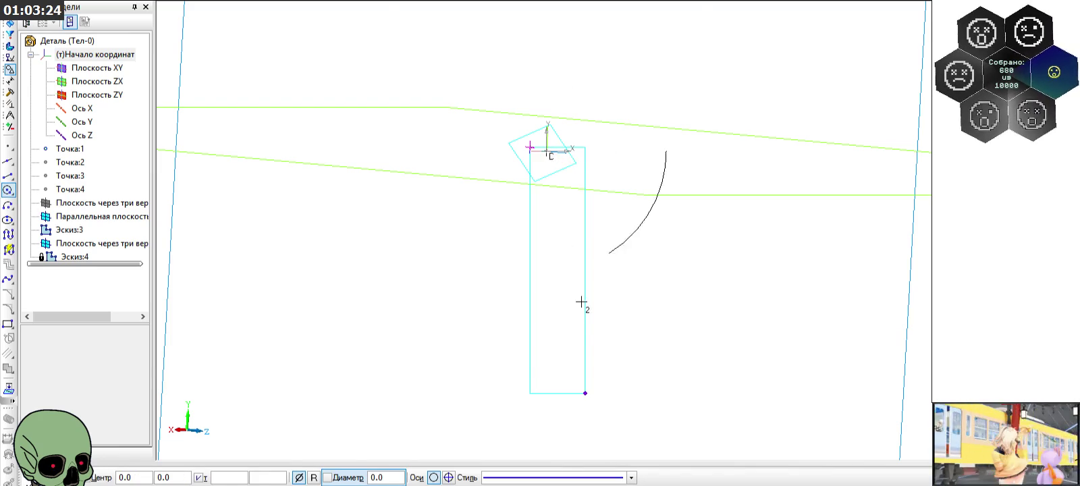
{"action": "left_click", "coordinate": [584, 392]}
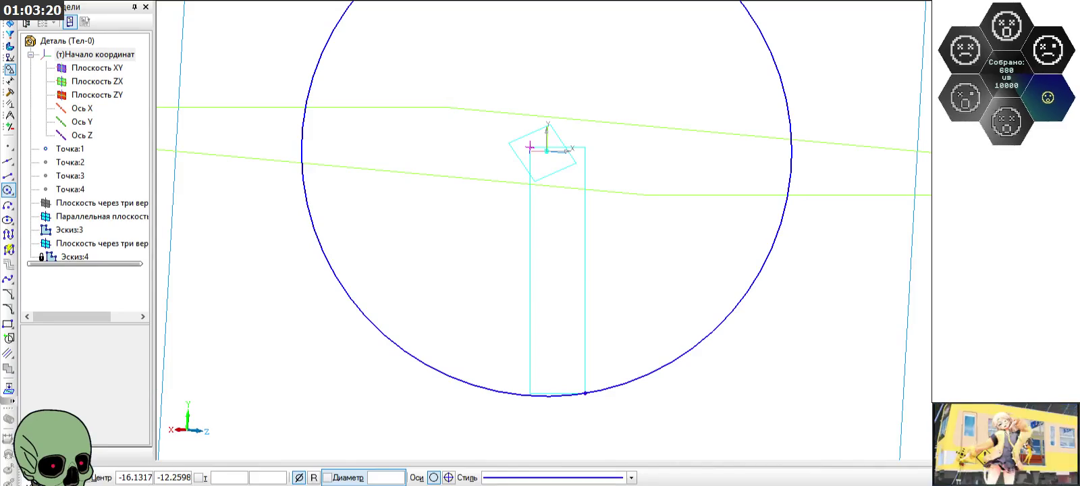
Step: Draw a vertical segment from the circle's bottom to its top through the origin
{"action": "left_click", "coordinate": [8, 175]}
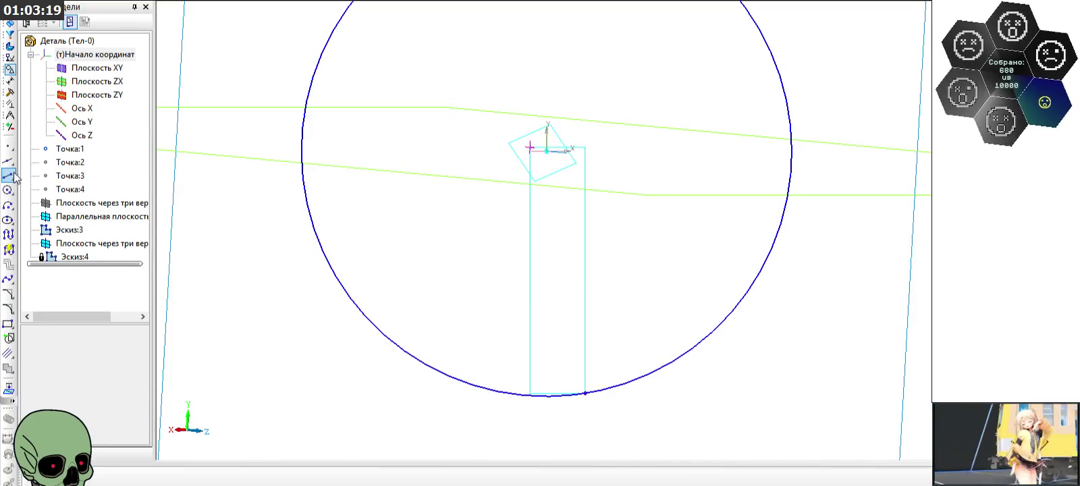
{"action": "left_click", "coordinate": [547, 396]}
{"action": "scroll", "coordinate": [546, 422], "scroll_direction": "down", "scroll_amount": 2}
{"action": "scroll", "coordinate": [545, 436], "scroll_direction": "down", "scroll_amount": 1}
{"action": "left_click", "coordinate": [545, 128]}
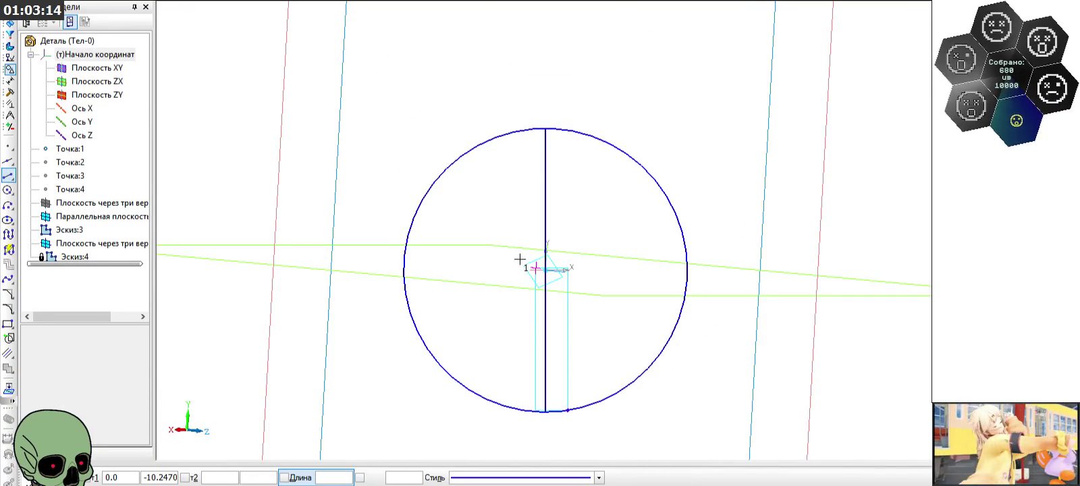
Step: Trim away the left half of the circle
{"action": "left_click", "coordinate": [9, 92]}
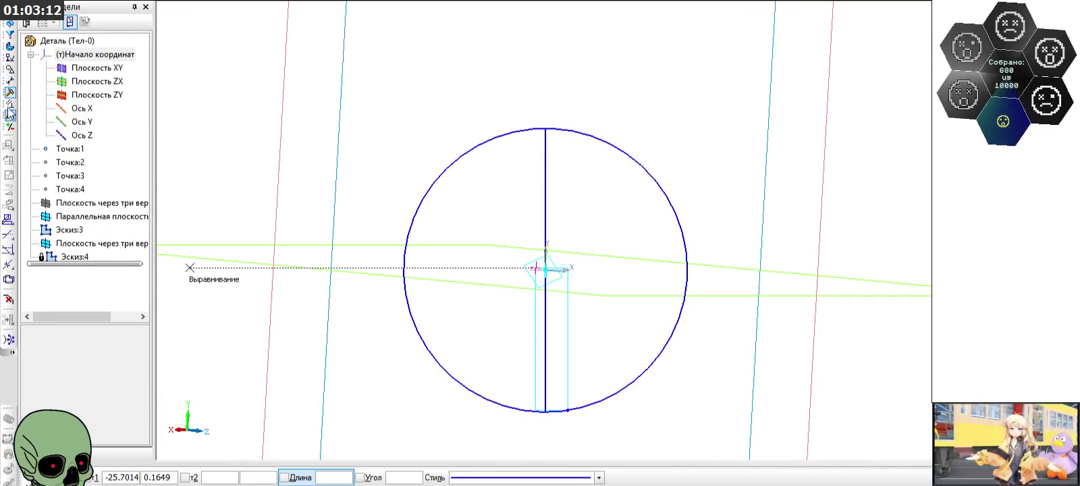
{"action": "left_click", "coordinate": [407, 283]}
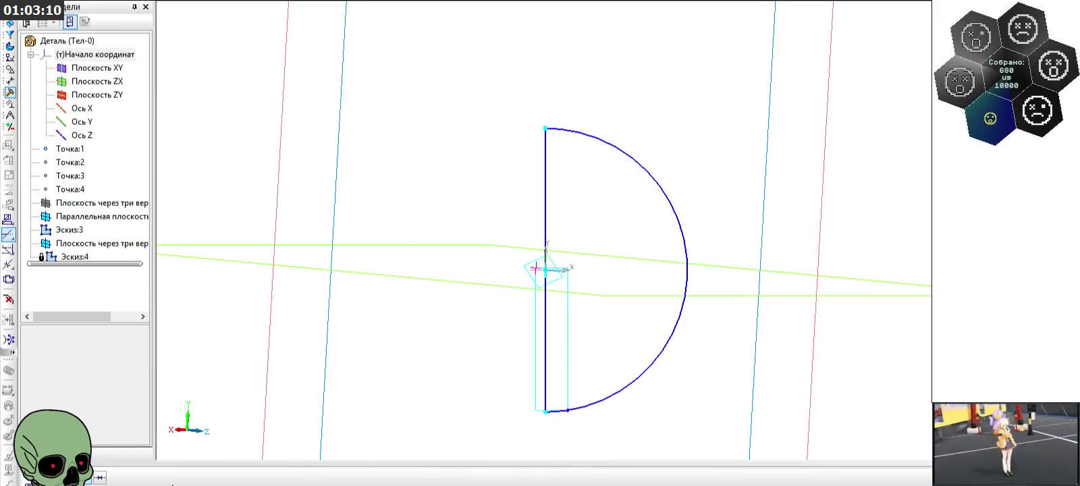
{"action": "key", "text": "Escape"}
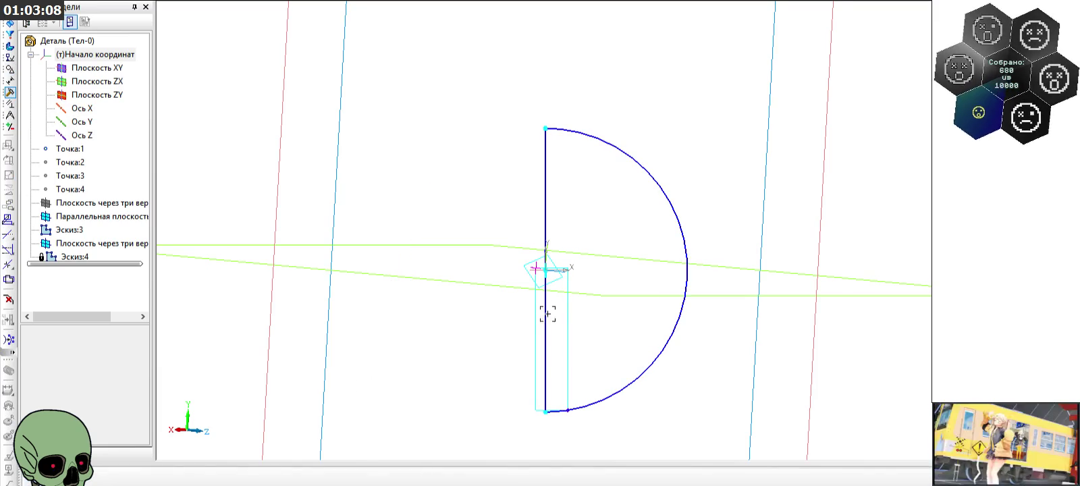
Step: Set the vertical segment's style to Осевая and finish the sketch
{"action": "left_click", "coordinate": [546, 311]}
{"action": "left_click", "coordinate": [630, 267]}
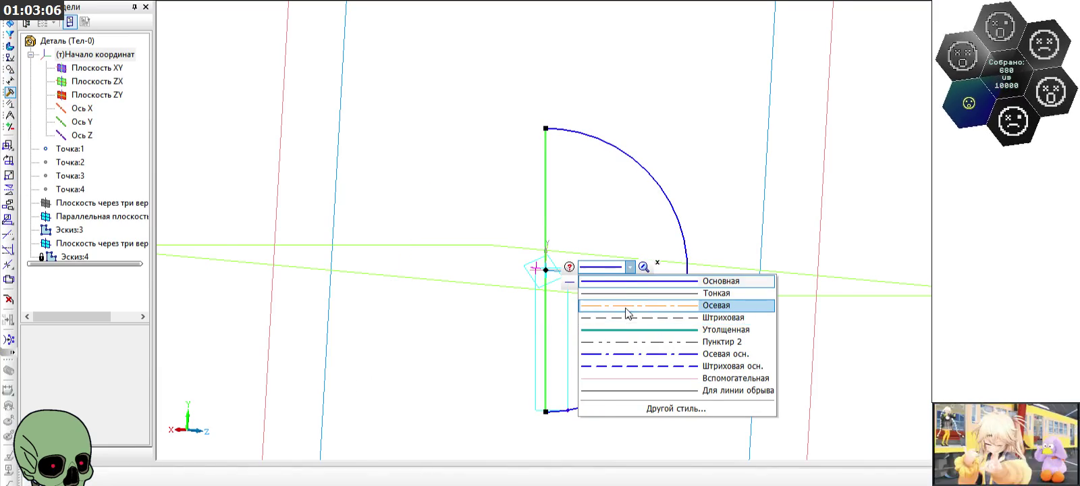
{"action": "left_click", "coordinate": [631, 305]}
{"action": "left_click", "coordinate": [186, 3]}
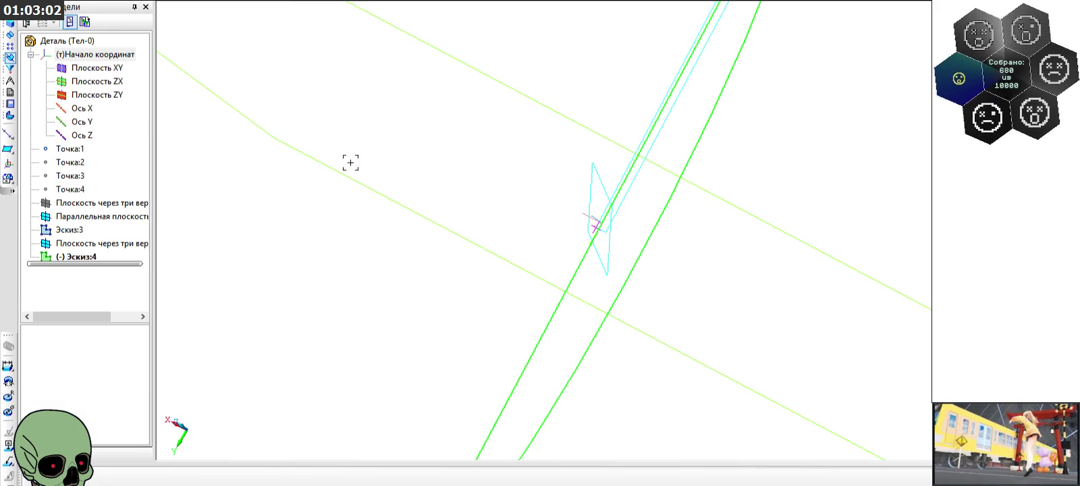
Step: Revolve Эскиз:4 a full 360° into the solid sphere Операция вращения:2
{"action": "left_click", "coordinate": [9, 23]}
{"action": "left_click", "coordinate": [8, 134]}
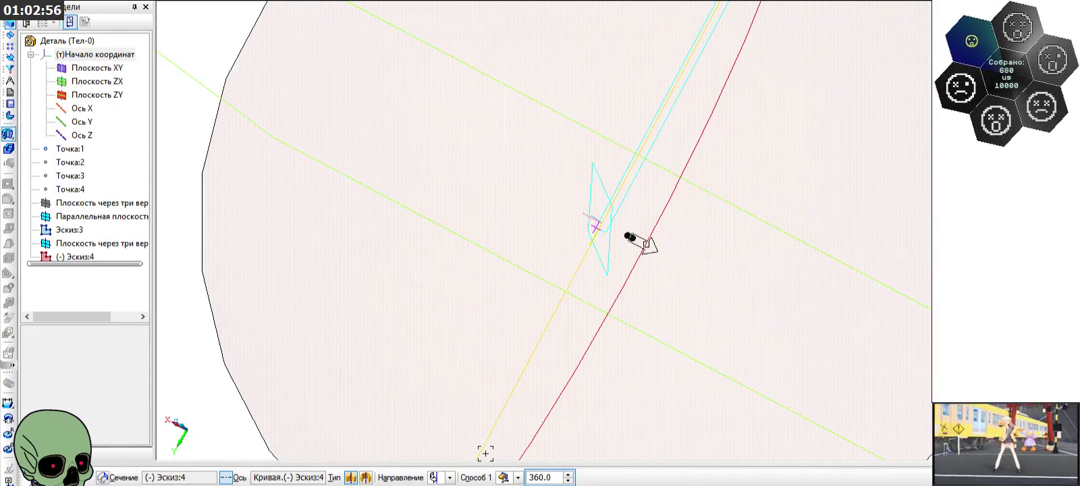
{"action": "key", "text": "ctrl+Return"}
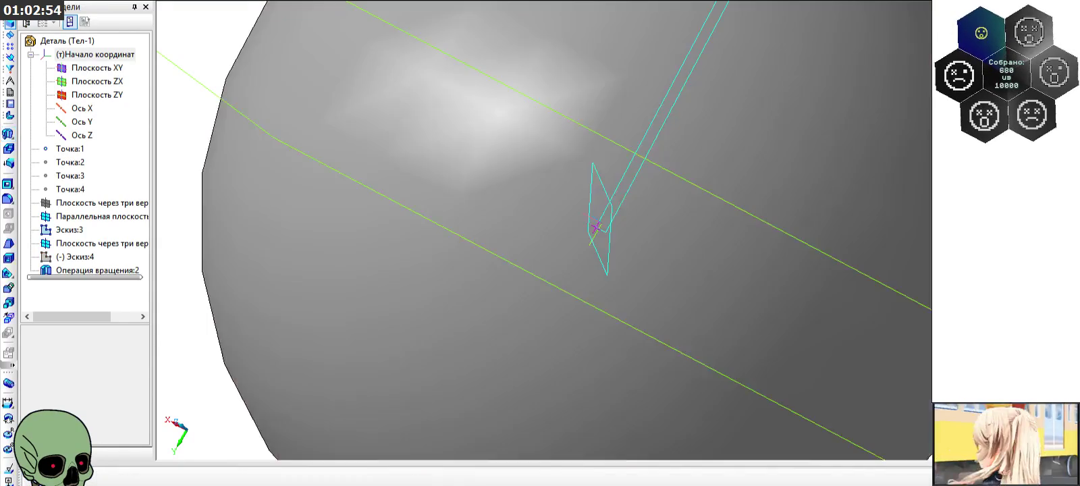
{"action": "scroll", "coordinate": [570, 220], "scroll_direction": "down", "scroll_amount": 5}
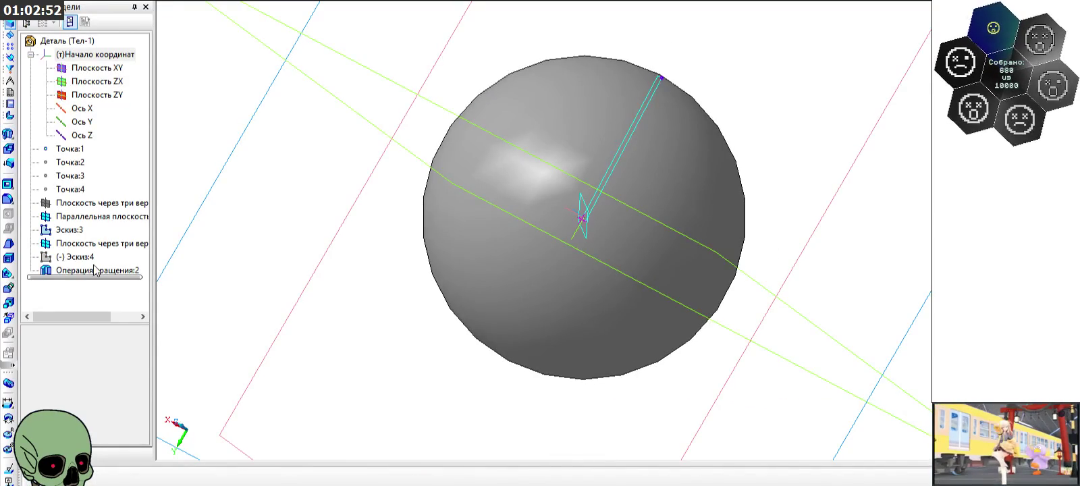
{"action": "left_click", "coordinate": [54, 230]}
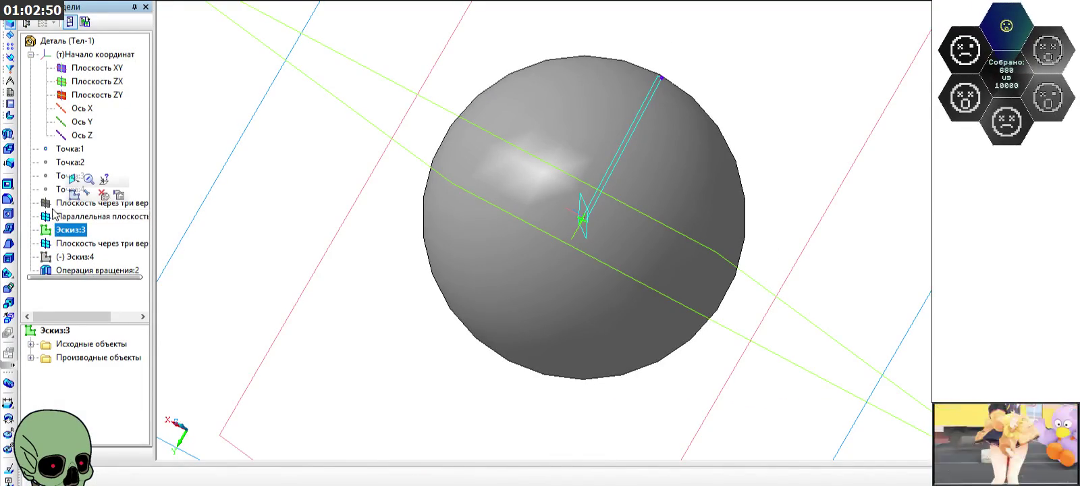
Step: Extrude-cut from a sketch on the parallel plane 20.0 deep to leave a hemisphere
{"action": "left_click", "coordinate": [78, 216]}
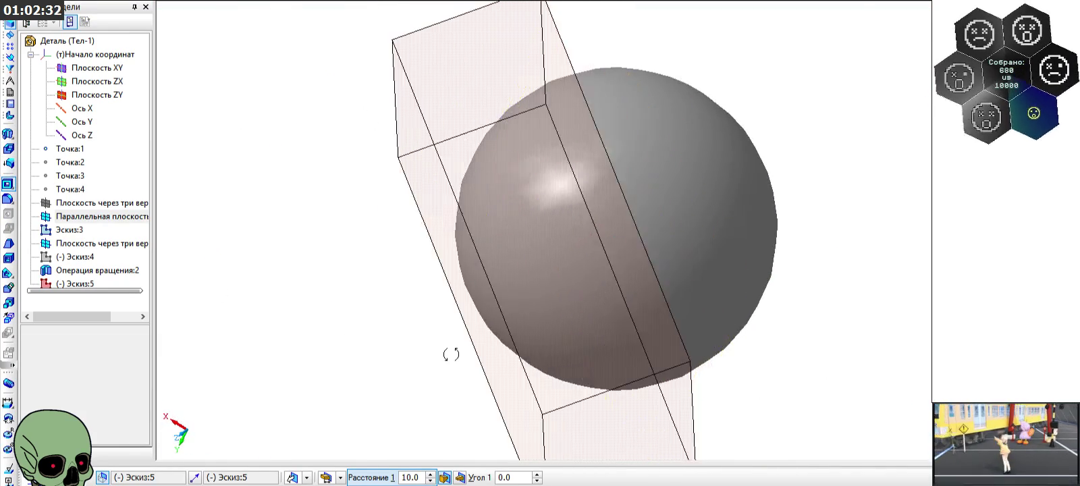
{"action": "left_click", "coordinate": [430, 473]}
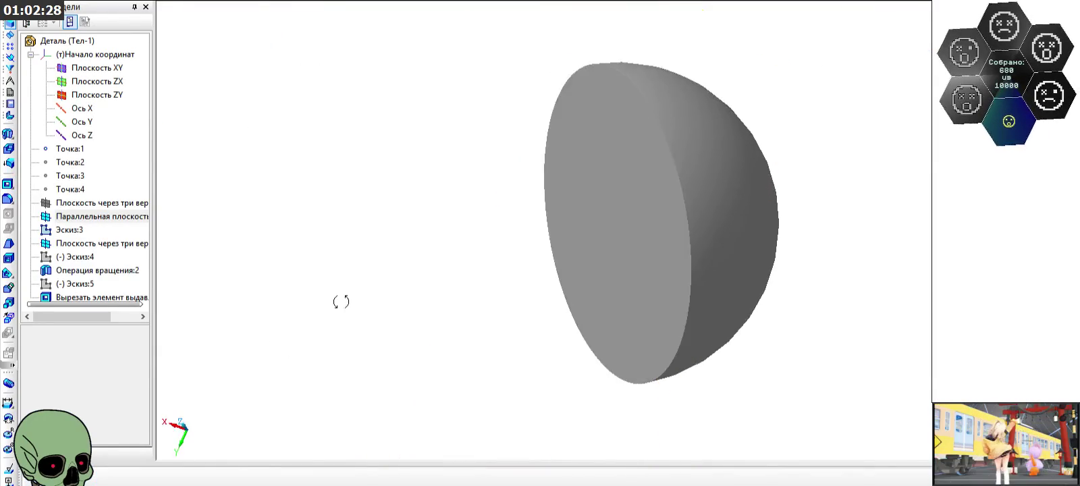
{"action": "mouse_move", "coordinate": [364, 292]}
{"action": "middle_mouse_down"}
{"action": "mouse_move", "coordinate": [414, 276]}
{"action": "mouse_move", "coordinate": [461, 217]}
{"action": "mouse_move", "coordinate": [477, 217]}
{"action": "mouse_move", "coordinate": [514, 243]}
{"action": "mouse_move", "coordinate": [554, 303]}
{"action": "mouse_move", "coordinate": [567, 294]}
{"action": "mouse_move", "coordinate": [497, 287]}
{"action": "mouse_move", "coordinate": [525, 282]}
{"action": "mouse_move", "coordinate": [486, 224]}
{"action": "mouse_move", "coordinate": [501, 273]}
{"action": "middle_mouse_up"}
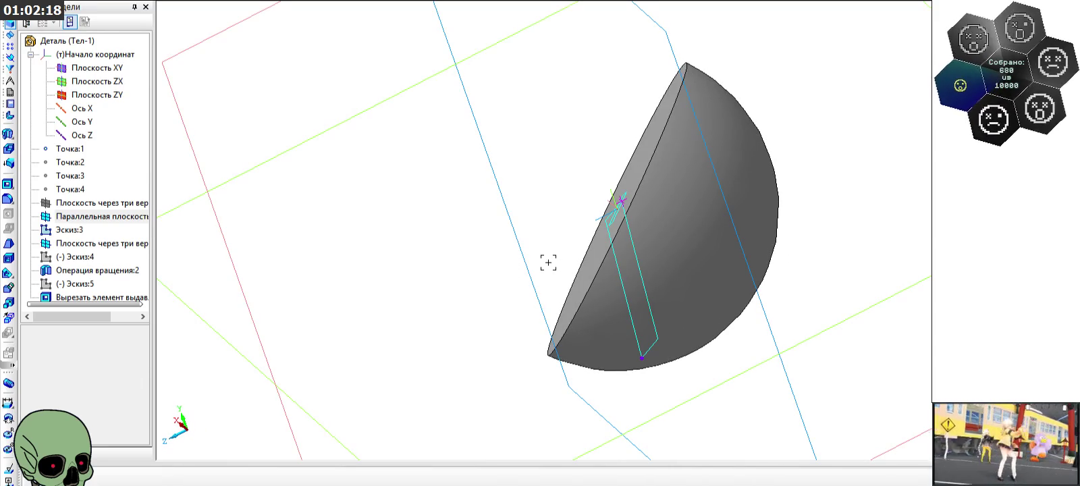
Step: Hide the Плоскость через три вершины plane through its model-tree context menu
{"action": "mouse_move", "coordinate": [547, 263]}
{"action": "middle_mouse_down"}
{"action": "mouse_move", "coordinate": [525, 253]}
{"action": "mouse_move", "coordinate": [534, 318]}
{"action": "mouse_move", "coordinate": [535, 285]}
{"action": "mouse_move", "coordinate": [536, 301]}
{"action": "mouse_move", "coordinate": [536, 286]}
{"action": "mouse_move", "coordinate": [583, 277]}
{"action": "middle_mouse_up"}
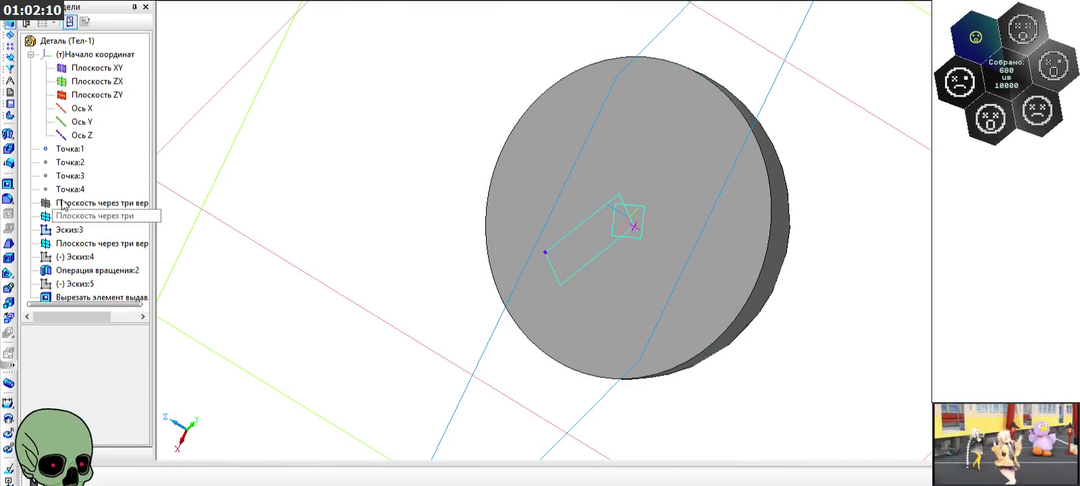
{"action": "left_click", "coordinate": [70, 148]}
{"action": "mouse_move", "coordinate": [357, 232]}
{"action": "middle_mouse_down"}
{"action": "mouse_move", "coordinate": [396, 272]}
{"action": "mouse_move", "coordinate": [441, 279]}
{"action": "mouse_move", "coordinate": [434, 291]}
{"action": "mouse_move", "coordinate": [472, 315]}
{"action": "mouse_move", "coordinate": [481, 294]}
{"action": "middle_mouse_up"}
{"action": "left_click", "coordinate": [457, 294]}
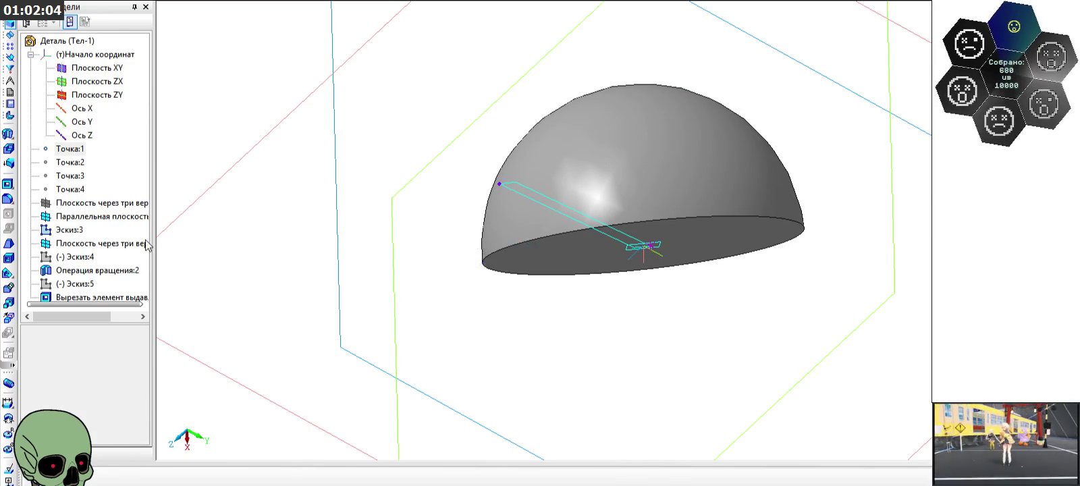
{"action": "left_click", "coordinate": [84, 217]}
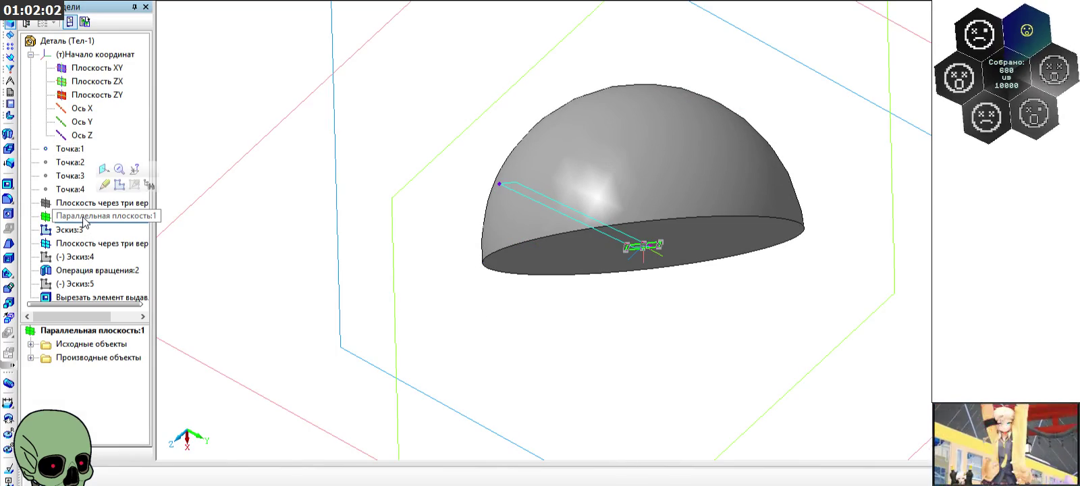
{"action": "left_click", "coordinate": [81, 243]}
{"action": "right_click", "coordinate": [88, 241]}
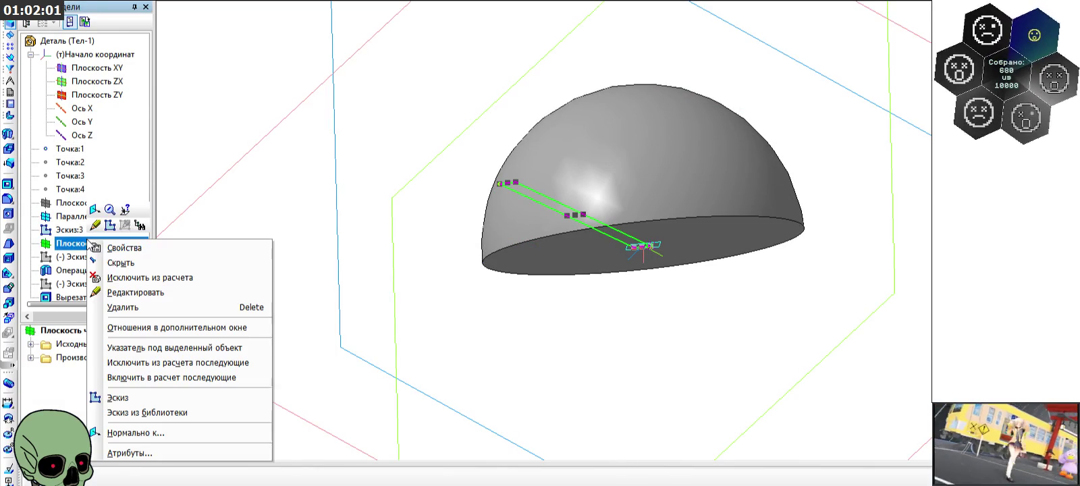
{"action": "left_click", "coordinate": [127, 263]}
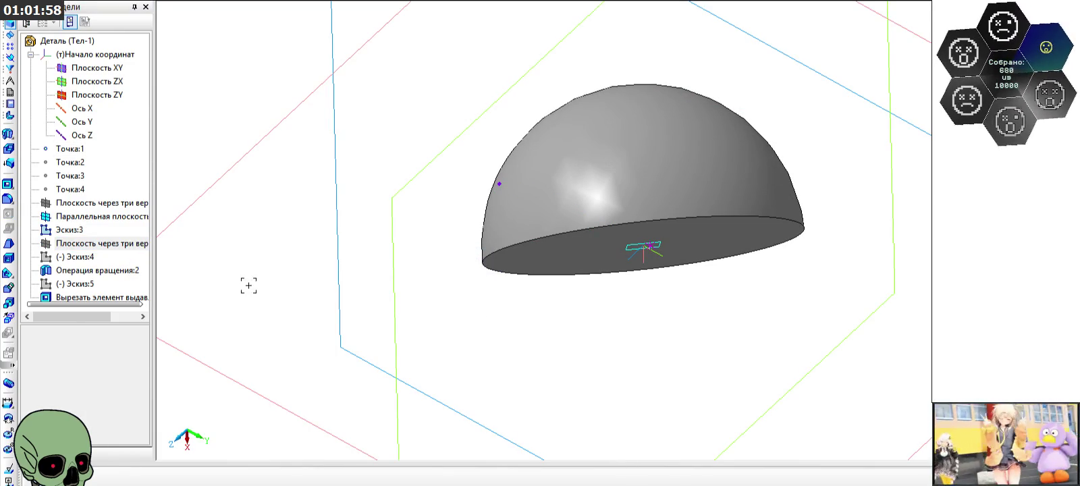
Step: Check Эскиз:3's context menu without changes, then turn the hemisphere's flat base toward the viewer
{"action": "left_click", "coordinate": [70, 229]}
{"action": "right_click", "coordinate": [70, 230]}
{"action": "left_click", "coordinate": [108, 251]}
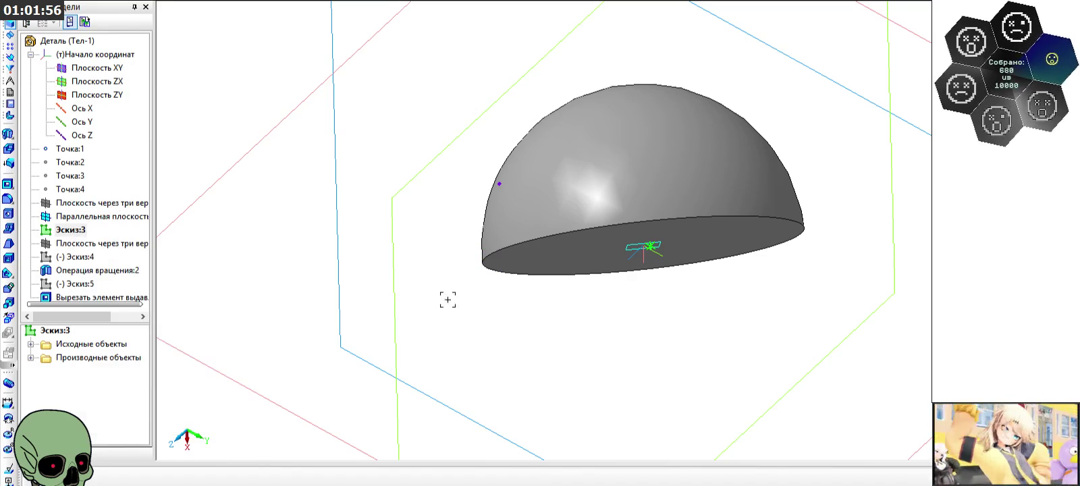
{"action": "left_click", "coordinate": [448, 300]}
{"action": "mouse_move", "coordinate": [439, 321]}
{"action": "middle_mouse_down"}
{"action": "mouse_move", "coordinate": [417, 277]}
{"action": "mouse_move", "coordinate": [424, 309]}
{"action": "mouse_move", "coordinate": [436, 313]}
{"action": "middle_mouse_up"}
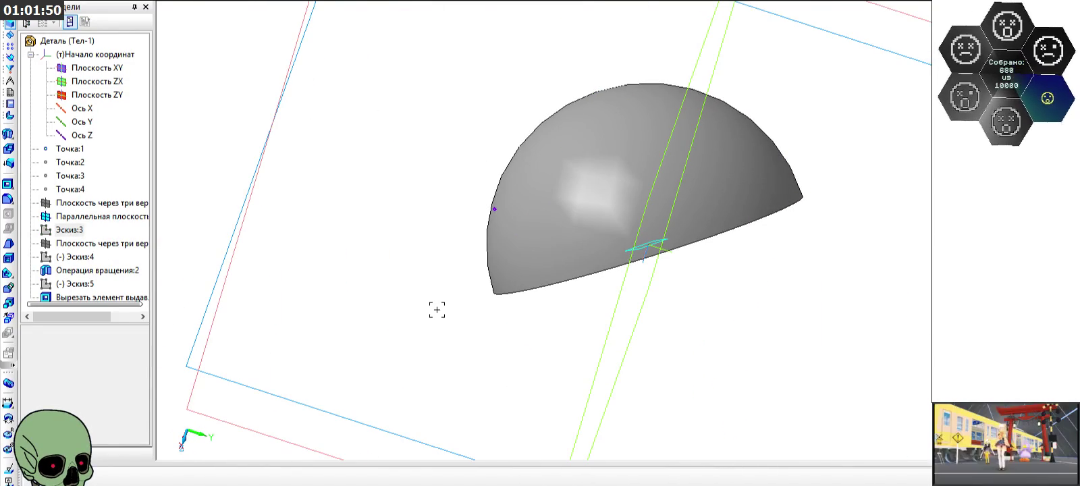
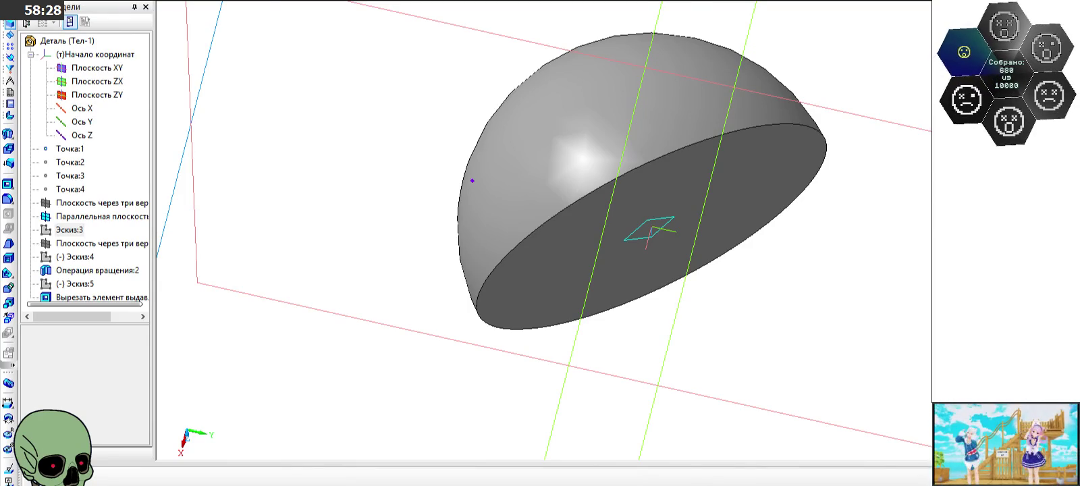
Step: Hide the KOMPAS-3D window to show the desktop, then bring the Paint drawing back
{"action": "key", "text": "super+d"}
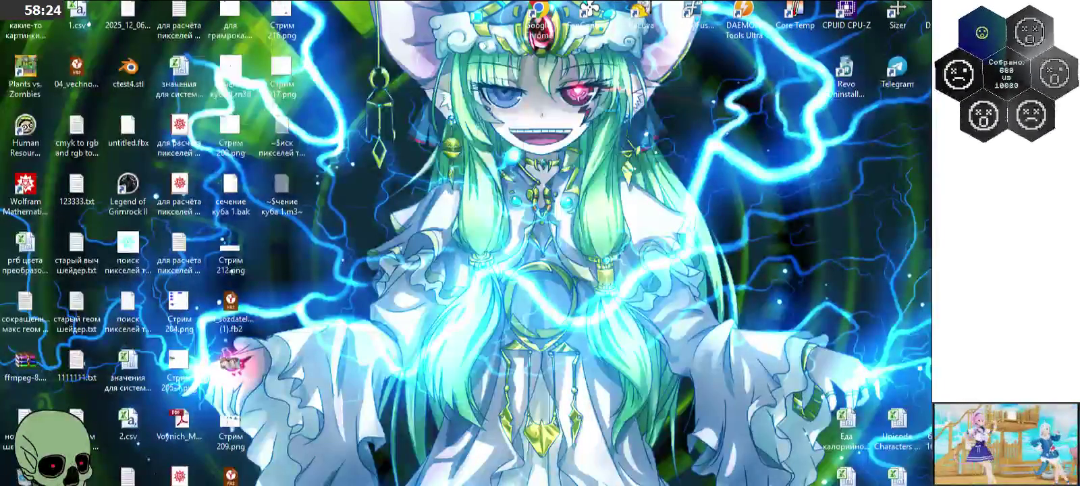
{"action": "key", "text": "super+d"}
Step: Maximize and zoom Paint, then handwrite 'Проекции на линию' with the brush on blank canvas
{"action": "double_click", "coordinate": [430, 12]}
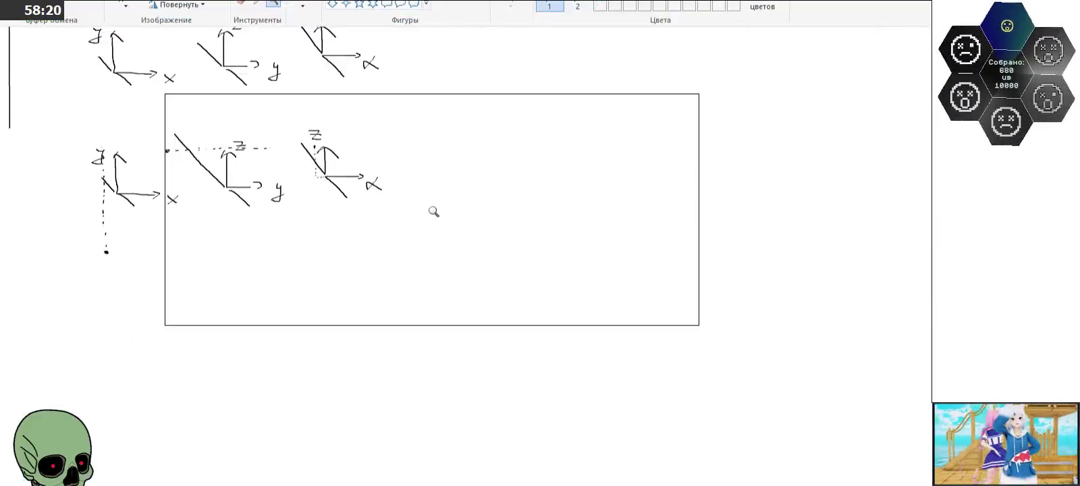
{"action": "left_click", "coordinate": [352, 176]}
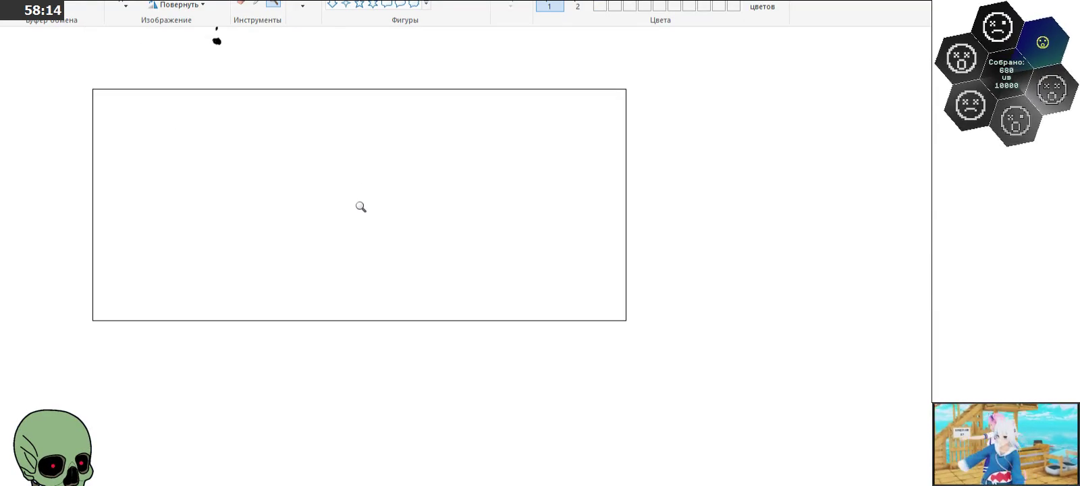
{"action": "left_click", "coordinate": [303, 4]}
{"action": "mouse_move", "coordinate": [202, 225]}
{"action": "left_mouse_down"}
{"action": "mouse_move", "coordinate": [203, 199]}
{"action": "mouse_move", "coordinate": [219, 234]}
{"action": "mouse_move", "coordinate": [230, 213]}
{"action": "left_mouse_up"}
{"action": "key", "text": "ctrl+z"}
{"action": "key", "text": "ctrl+z"}
{"action": "key", "text": "ctrl+z"}
{"action": "key", "text": "ctrl+z"}
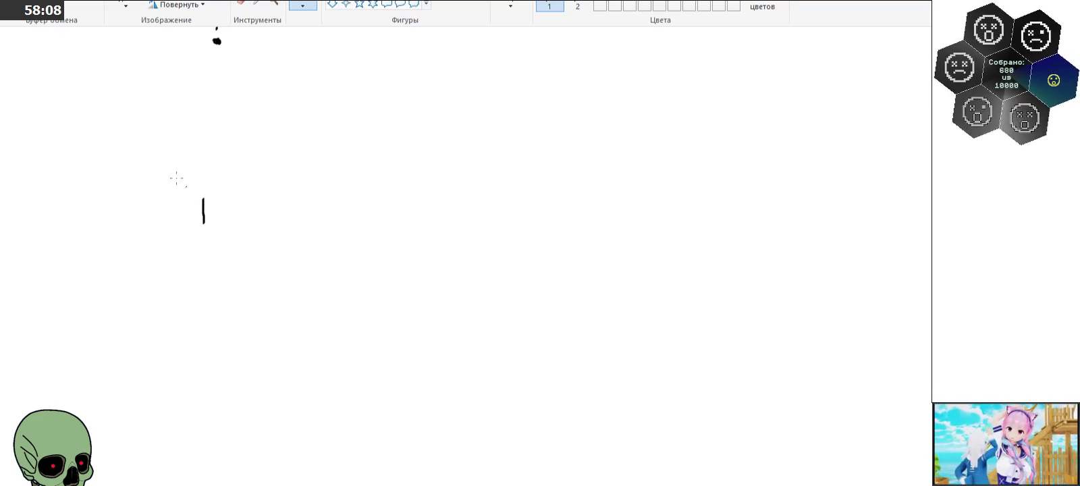
{"action": "left_click_drag", "start_coordinate": [203, 199], "coordinate": [219, 224]}
{"action": "mouse_move", "coordinate": [228, 197]}
{"action": "left_mouse_down"}
{"action": "mouse_move", "coordinate": [230, 229]}
{"action": "mouse_move", "coordinate": [230, 212]}
{"action": "mouse_move", "coordinate": [262, 204]}
{"action": "mouse_move", "coordinate": [290, 216]}
{"action": "left_mouse_up"}
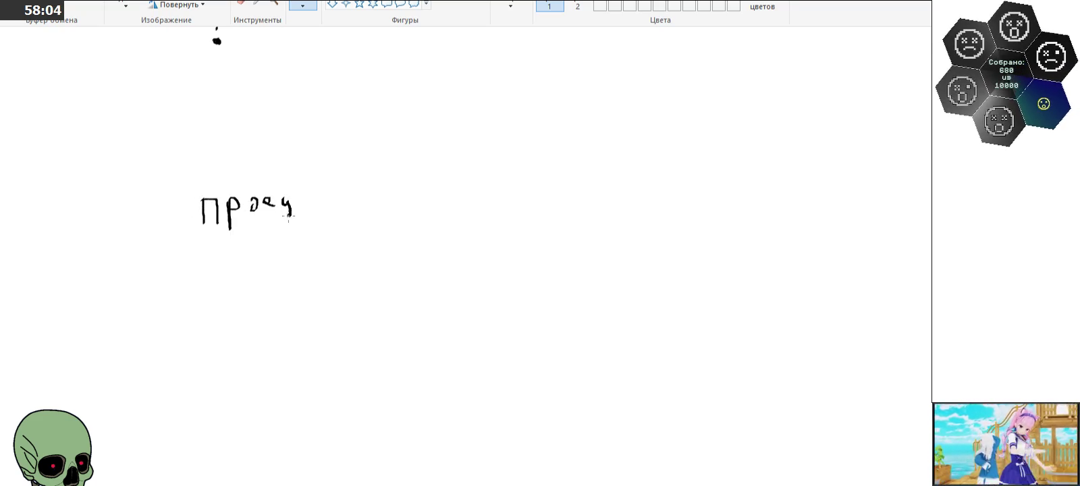
{"action": "left_click", "coordinate": [302, 205]}
{"action": "left_click_drag", "start_coordinate": [328, 191], "coordinate": [330, 211]}
{"action": "left_click_drag", "start_coordinate": [306, 196], "coordinate": [349, 200]}
{"action": "mouse_move", "coordinate": [356, 191]}
{"action": "left_mouse_down"}
{"action": "mouse_move", "coordinate": [357, 203]}
{"action": "mouse_move", "coordinate": [388, 211]}
{"action": "mouse_move", "coordinate": [430, 202]}
{"action": "left_mouse_up"}
{"action": "mouse_move", "coordinate": [430, 197]}
{"action": "left_mouse_down"}
{"action": "mouse_move", "coordinate": [450, 188]}
{"action": "mouse_move", "coordinate": [451, 203]}
{"action": "mouse_move", "coordinate": [588, 207]}
{"action": "mouse_move", "coordinate": [612, 190]}
{"action": "left_mouse_up"}
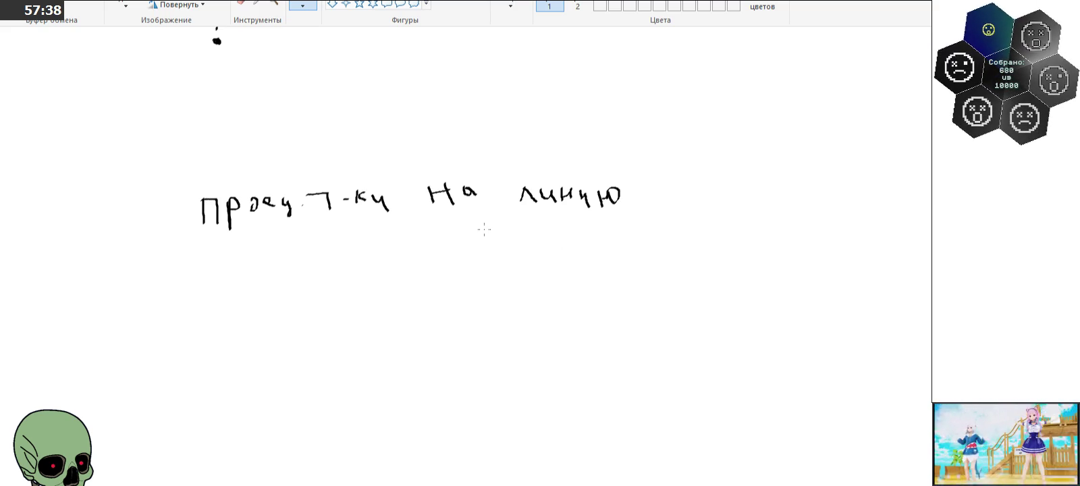
Step: Sketch trial axis lines and arrowheads below the heading, undoing the misdrawn strokes
{"action": "scroll", "coordinate": [453, 256], "scroll_direction": "up", "scroll_amount": 3}
{"action": "scroll", "coordinate": [452, 257], "scroll_direction": "down", "scroll_amount": 3}
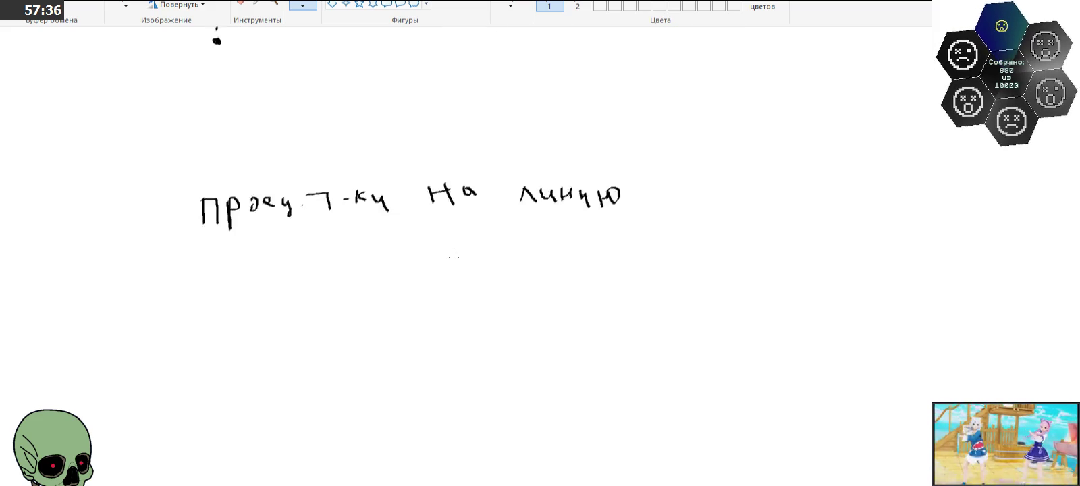
{"action": "scroll", "coordinate": [451, 257], "scroll_direction": "down", "scroll_amount": 3}
{"action": "left_click_drag", "start_coordinate": [304, 356], "coordinate": [511, 302]}
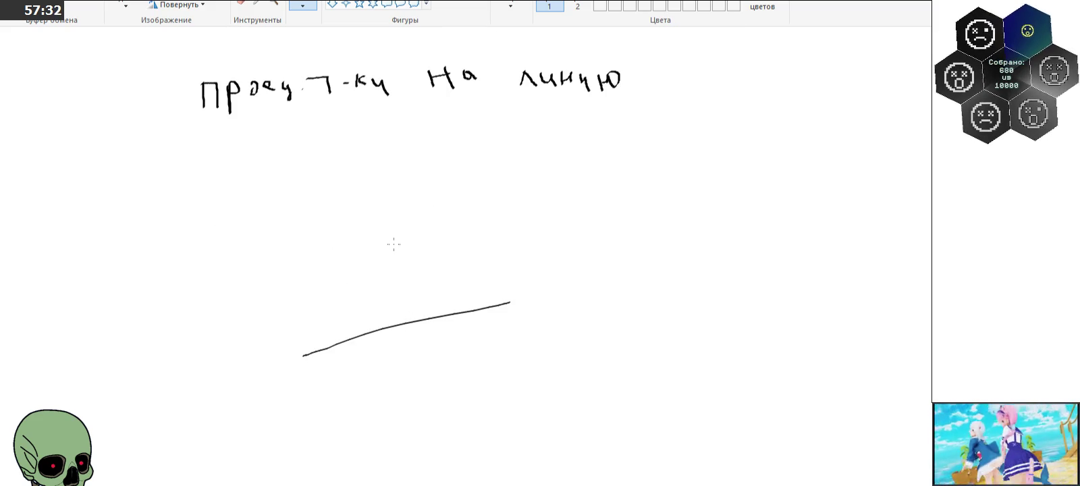
{"action": "mouse_move", "coordinate": [393, 254]}
{"action": "left_mouse_down"}
{"action": "mouse_move", "coordinate": [399, 349]}
{"action": "mouse_move", "coordinate": [457, 375]}
{"action": "left_mouse_up"}
{"action": "mouse_move", "coordinate": [396, 354]}
{"action": "left_mouse_down"}
{"action": "mouse_move", "coordinate": [350, 396]}
{"action": "mouse_move", "coordinate": [368, 410]}
{"action": "left_mouse_up"}
{"action": "left_click_drag", "start_coordinate": [458, 368], "coordinate": [457, 386]}
{"action": "left_click_drag", "start_coordinate": [382, 261], "coordinate": [409, 254]}
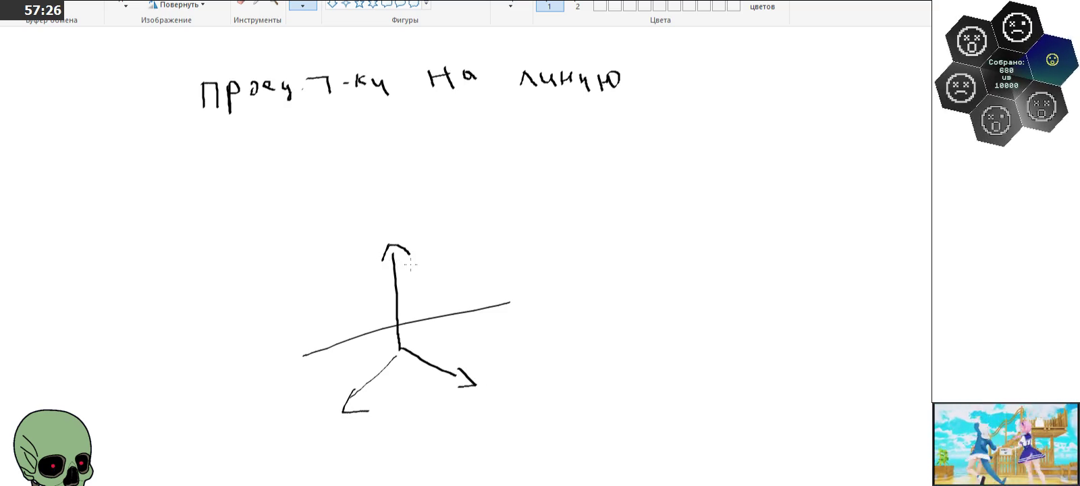
{"action": "key", "text": "ctrl+z"}
{"action": "key", "text": "ctrl+z"}
{"action": "key", "text": "ctrl+z"}
{"action": "key", "text": "ctrl+z"}
{"action": "key", "text": "ctrl+z"}
{"action": "key", "text": "ctrl+z"}
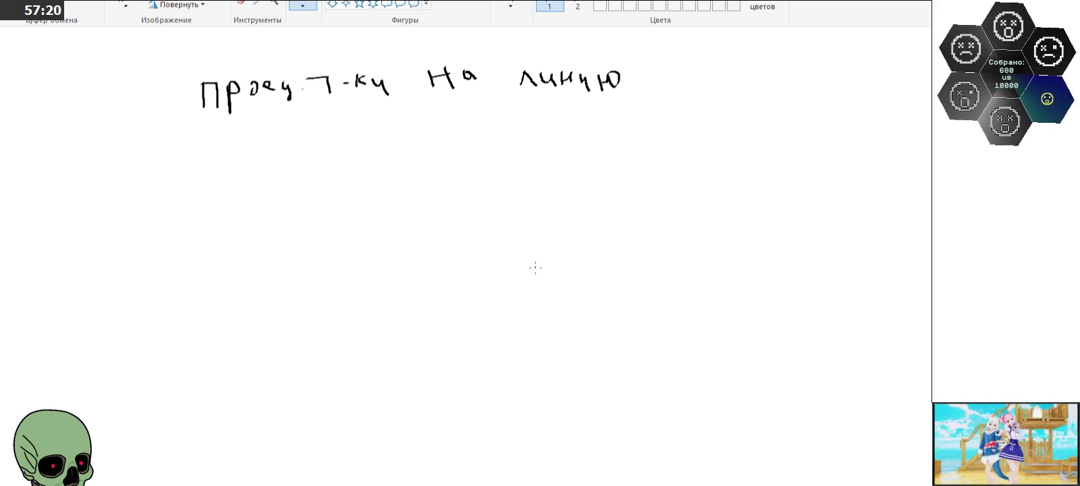
{"action": "left_click_drag", "start_coordinate": [542, 258], "coordinate": [388, 292]}
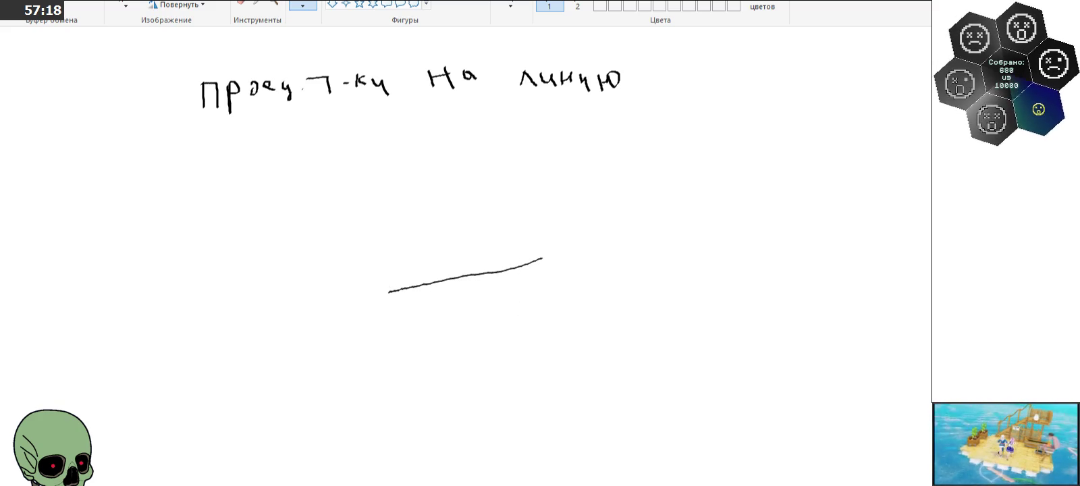
{"action": "key", "text": "ctrl+z"}
{"action": "left_click_drag", "start_coordinate": [547, 232], "coordinate": [413, 314]}
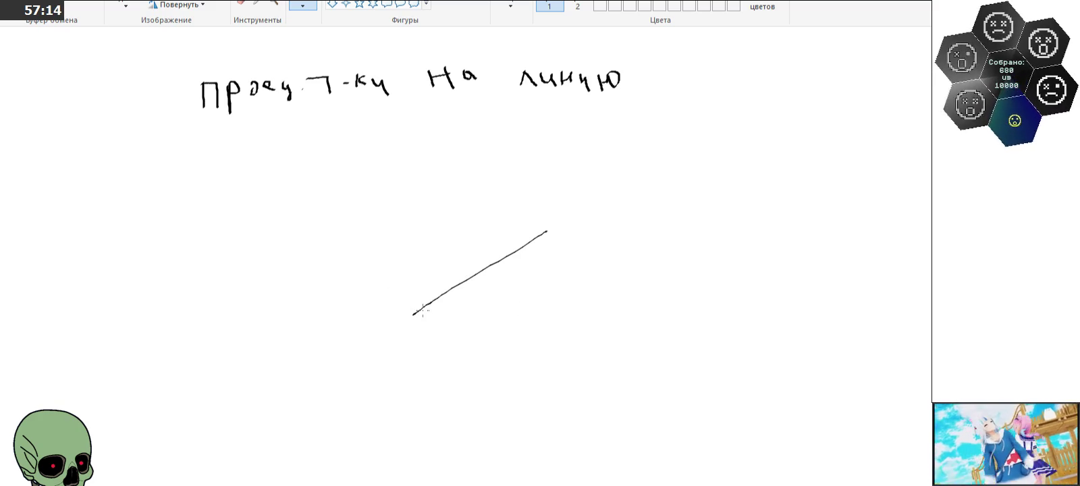
{"action": "key", "text": "ctrl+z"}
Step: Draw three axes from one origin with a dashed extension and arrowheads on each
{"action": "mouse_move", "coordinate": [375, 223]}
{"action": "left_mouse_down"}
{"action": "mouse_move", "coordinate": [372, 276]}
{"action": "mouse_move", "coordinate": [413, 313]}
{"action": "left_mouse_up"}
{"action": "left_click_drag", "start_coordinate": [370, 285], "coordinate": [334, 333]}
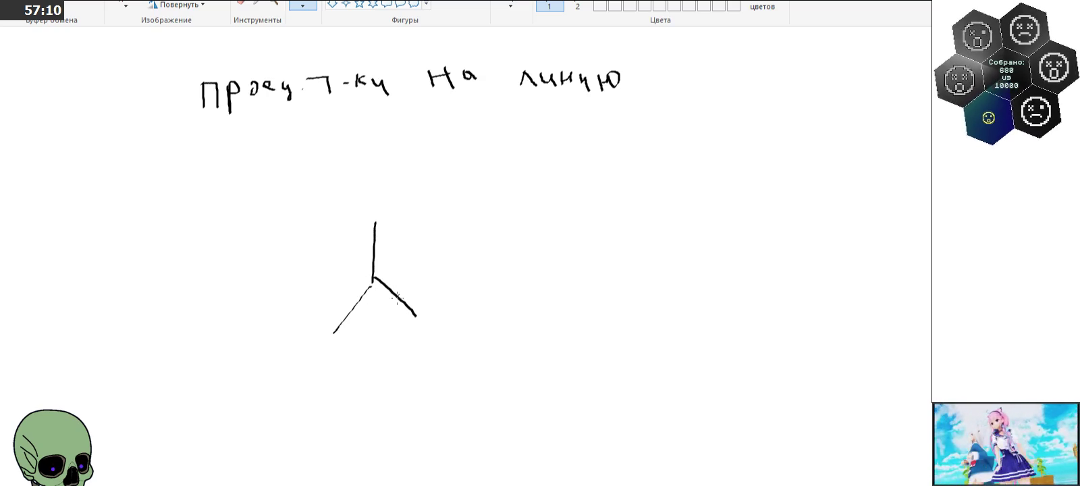
{"action": "mouse_move", "coordinate": [370, 286]}
{"action": "left_mouse_down"}
{"action": "mouse_move", "coordinate": [374, 275]}
{"action": "mouse_move", "coordinate": [348, 284]}
{"action": "left_mouse_up"}
{"action": "left_click_drag", "start_coordinate": [337, 289], "coordinate": [333, 291]}
{"action": "left_click_drag", "start_coordinate": [319, 295], "coordinate": [317, 296]}
{"action": "left_click_drag", "start_coordinate": [375, 277], "coordinate": [478, 254]}
{"action": "left_click_drag", "start_coordinate": [295, 306], "coordinate": [306, 301]}
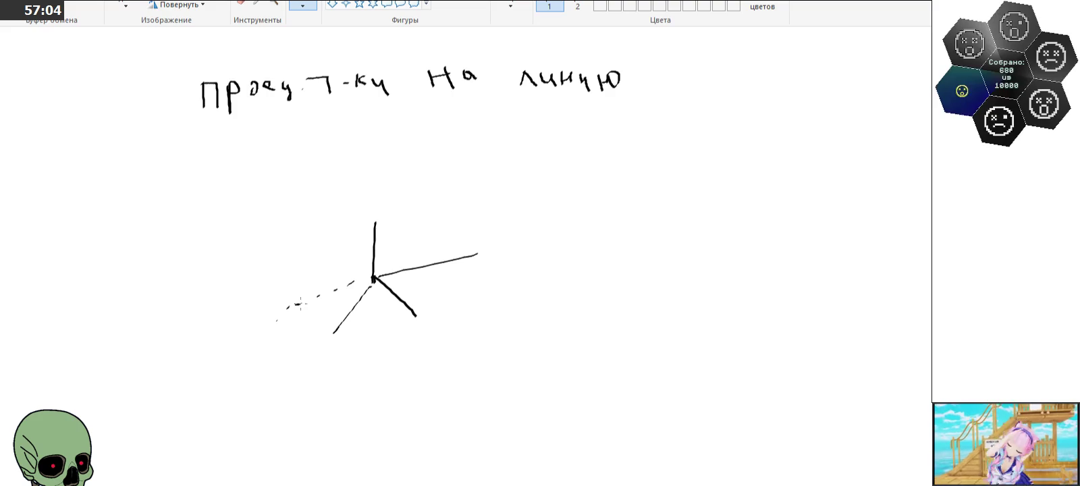
{"action": "mouse_move", "coordinate": [365, 234]}
{"action": "left_mouse_down"}
{"action": "mouse_move", "coordinate": [376, 220]}
{"action": "mouse_move", "coordinate": [385, 231]}
{"action": "left_mouse_up"}
{"action": "left_click_drag", "start_coordinate": [324, 326], "coordinate": [339, 330]}
{"action": "mouse_move", "coordinate": [419, 312]}
{"action": "left_mouse_down"}
{"action": "mouse_move", "coordinate": [409, 330]}
{"action": "mouse_move", "coordinate": [464, 343]}
{"action": "mouse_move", "coordinate": [448, 358]}
{"action": "mouse_move", "coordinate": [458, 347]}
{"action": "left_mouse_up"}
Step: Label the axes x, y and Z
{"action": "key", "text": "ctrl+z"}
{"action": "key", "text": "ctrl+z"}
{"action": "key", "text": "ctrl+z"}
{"action": "mouse_move", "coordinate": [323, 349]}
{"action": "left_mouse_down"}
{"action": "mouse_move", "coordinate": [309, 373]}
{"action": "mouse_move", "coordinate": [336, 369]}
{"action": "left_mouse_up"}
{"action": "mouse_move", "coordinate": [332, 199]}
{"action": "left_mouse_down"}
{"action": "mouse_move", "coordinate": [352, 220]}
{"action": "mouse_move", "coordinate": [355, 209]}
{"action": "left_mouse_up"}
Step: At the top of the canvas, select the row of three old axis sketches and bring up its context menu
{"action": "scroll", "coordinate": [423, 253], "scroll_direction": "up", "scroll_amount": 3}
{"action": "scroll", "coordinate": [423, 253], "scroll_direction": "up", "scroll_amount": 3}
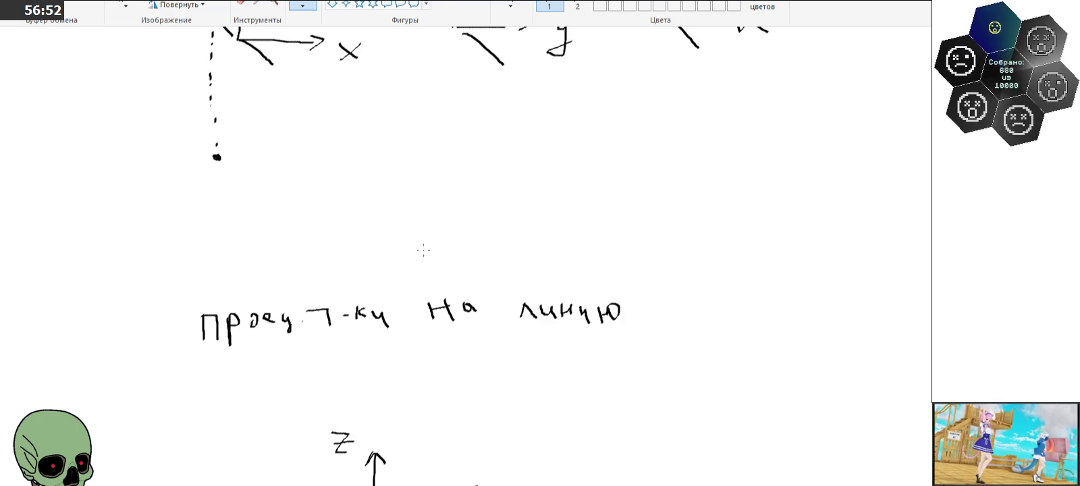
{"action": "scroll", "coordinate": [423, 248], "scroll_direction": "up", "scroll_amount": 3}
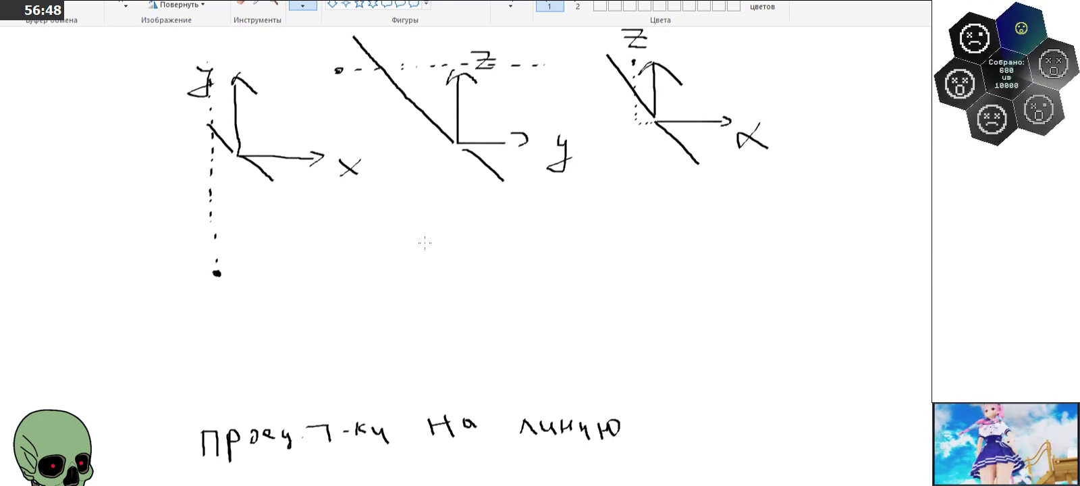
{"action": "scroll", "coordinate": [424, 243], "scroll_direction": "down", "scroll_amount": 6}
{"action": "scroll", "coordinate": [425, 243], "scroll_direction": "up", "scroll_amount": 3}
{"action": "scroll", "coordinate": [424, 243], "scroll_direction": "up", "scroll_amount": 3}
{"action": "scroll", "coordinate": [425, 243], "scroll_direction": "up", "scroll_amount": 3}
{"action": "scroll", "coordinate": [424, 243], "scroll_direction": "up", "scroll_amount": 3}
{"action": "scroll", "coordinate": [425, 243], "scroll_direction": "up", "scroll_amount": 3}
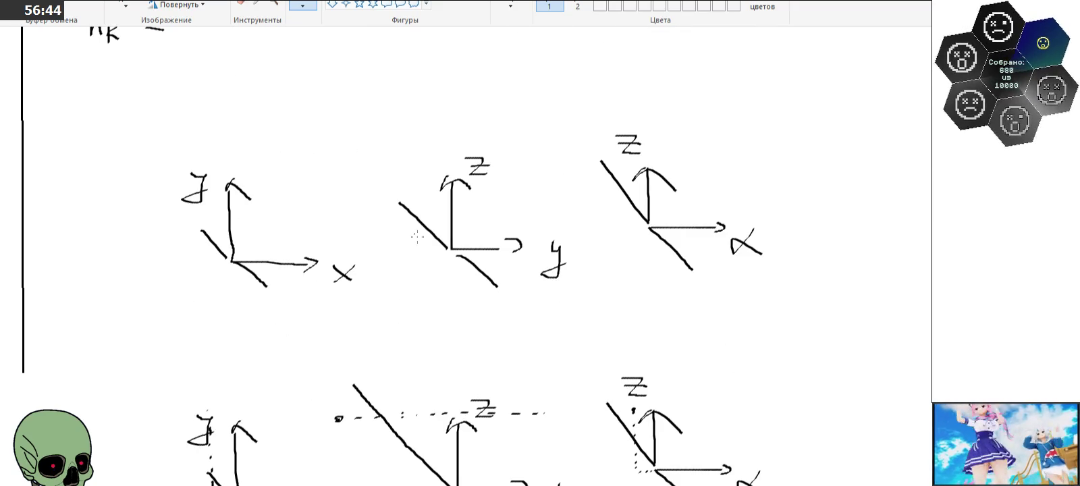
{"action": "left_click", "coordinate": [126, 5]}
{"action": "left_click_drag", "start_coordinate": [118, 67], "coordinate": [781, 317]}
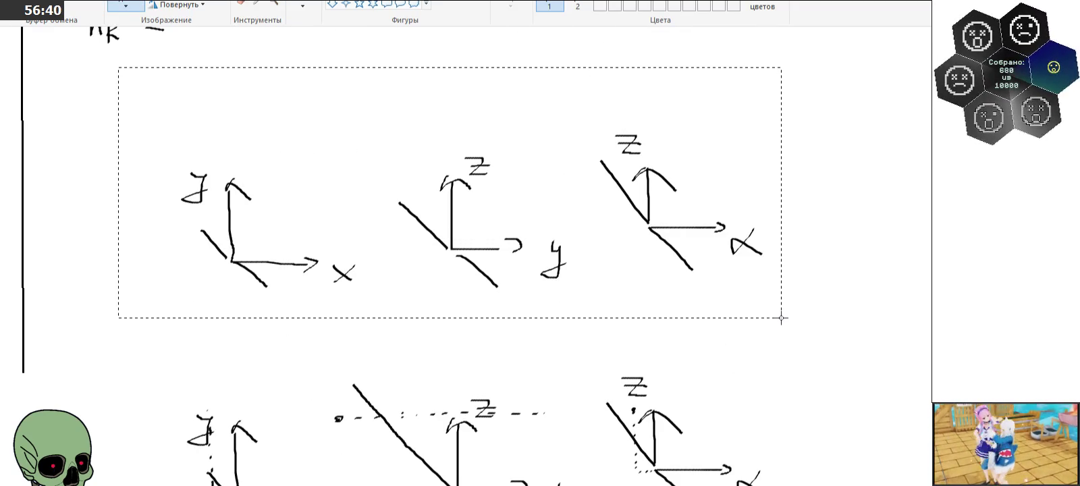
{"action": "right_click", "coordinate": [530, 242]}
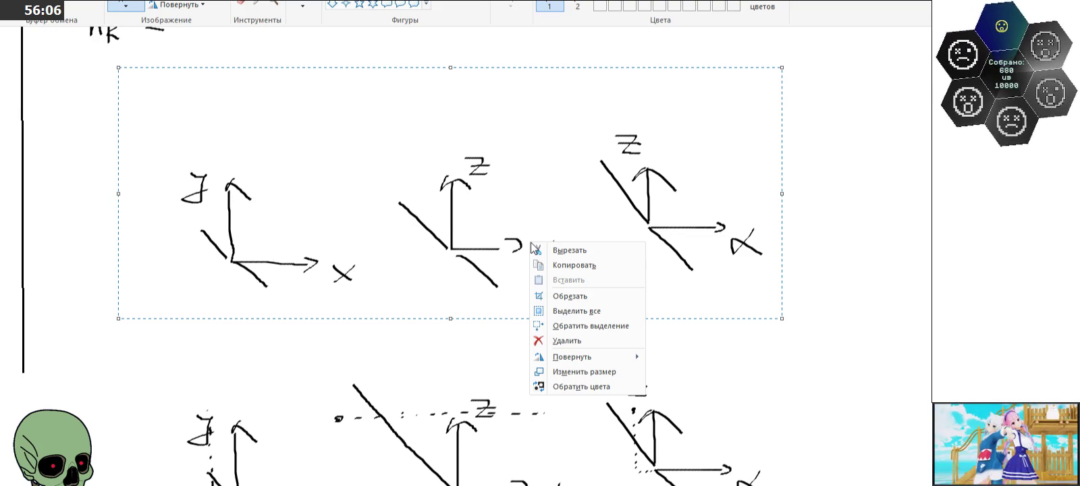
Step: Delete the top row of old sketches, then the second row of old axis sketches
{"action": "left_click", "coordinate": [604, 338]}
{"action": "scroll", "coordinate": [604, 338], "scroll_direction": "down", "scroll_amount": 3}
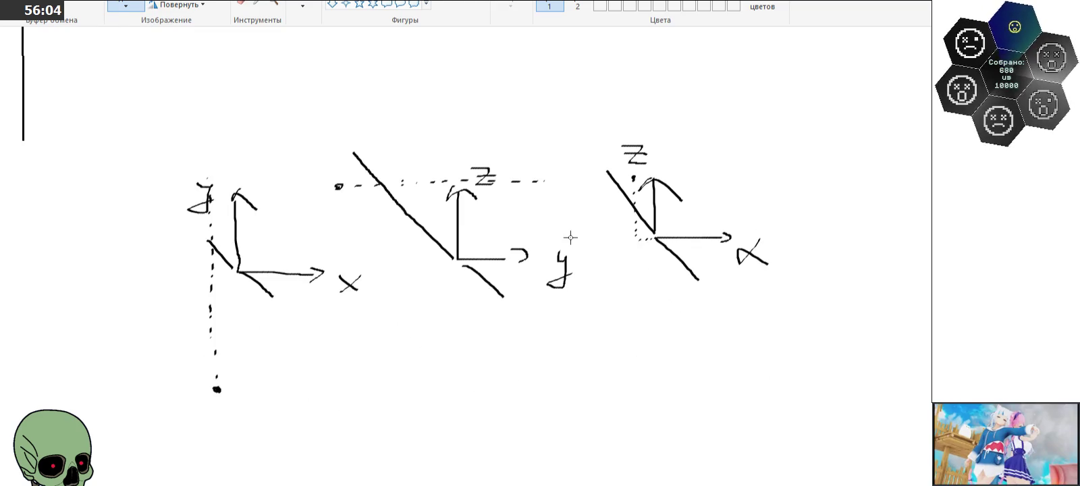
{"action": "left_click_drag", "start_coordinate": [171, 100], "coordinate": [810, 449]}
{"action": "right_click", "coordinate": [613, 340]}
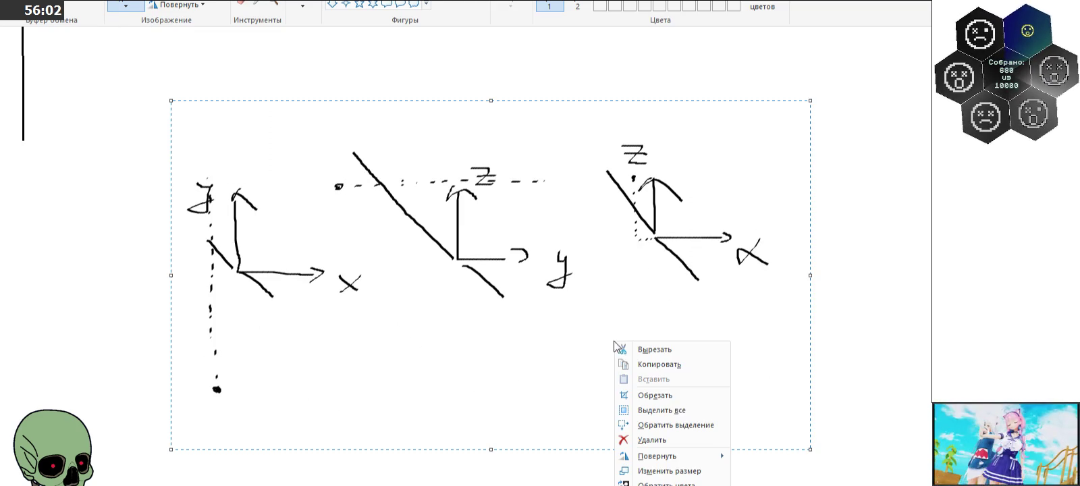
{"action": "left_click", "coordinate": [671, 439]}
Step: Move the 'Проекции на линию' heading and axes drawing up the canvas
{"action": "scroll", "coordinate": [569, 233], "scroll_direction": "down", "scroll_amount": 3}
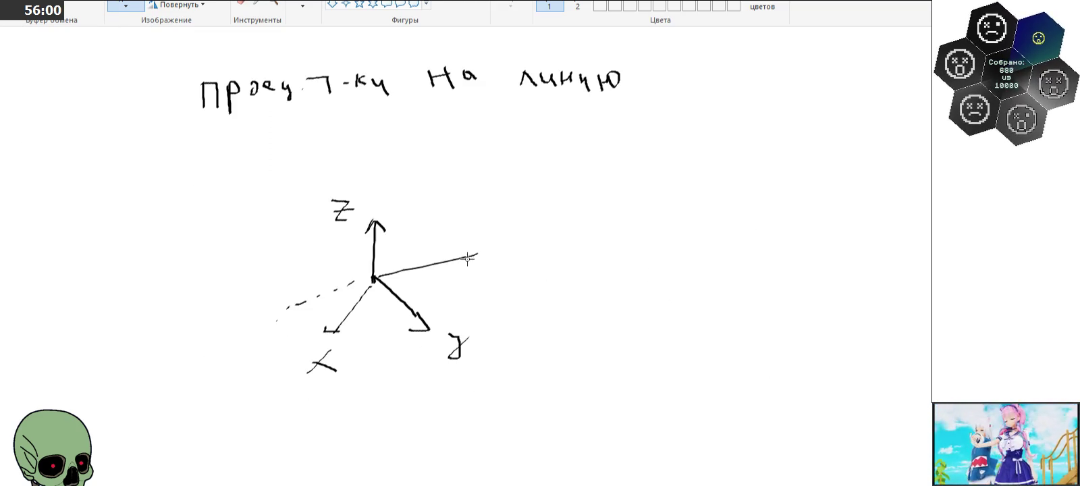
{"action": "left_click_drag", "start_coordinate": [169, 39], "coordinate": [689, 436]}
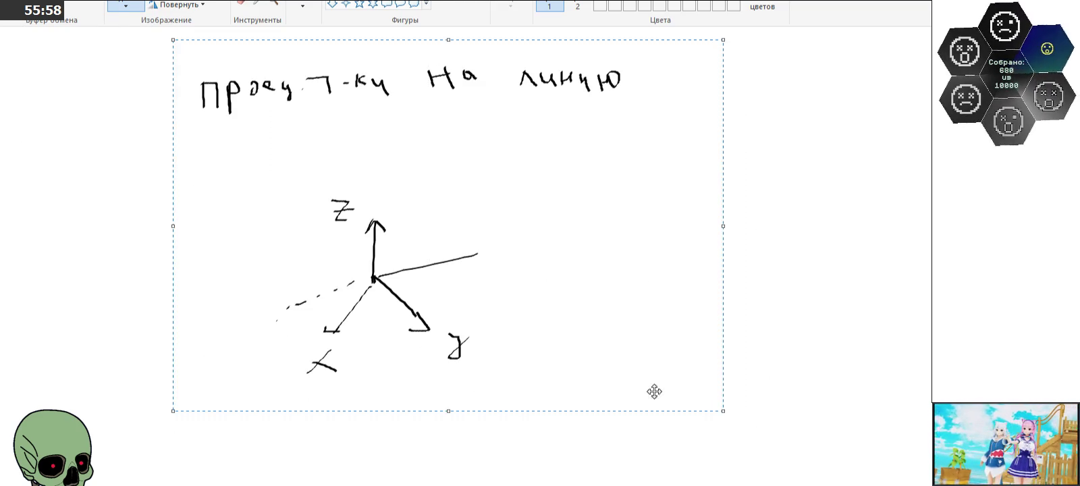
{"action": "left_click_drag", "start_coordinate": [460, 337], "coordinate": [505, 224]}
{"action": "scroll", "coordinate": [504, 270], "scroll_direction": "up", "scroll_amount": 2}
{"action": "scroll", "coordinate": [506, 268], "scroll_direction": "down", "scroll_amount": 1}
{"action": "scroll", "coordinate": [505, 310], "scroll_direction": "up", "scroll_amount": 3}
{"action": "left_click_drag", "start_coordinate": [503, 351], "coordinate": [460, 108]}
{"action": "scroll", "coordinate": [472, 243], "scroll_direction": "up", "scroll_amount": 3}
{"action": "mouse_move", "coordinate": [482, 369]}
{"action": "left_mouse_down"}
{"action": "mouse_move", "coordinate": [648, 164]}
{"action": "mouse_move", "coordinate": [687, 186]}
{"action": "left_mouse_up"}
{"action": "left_click", "coordinate": [257, 233]}
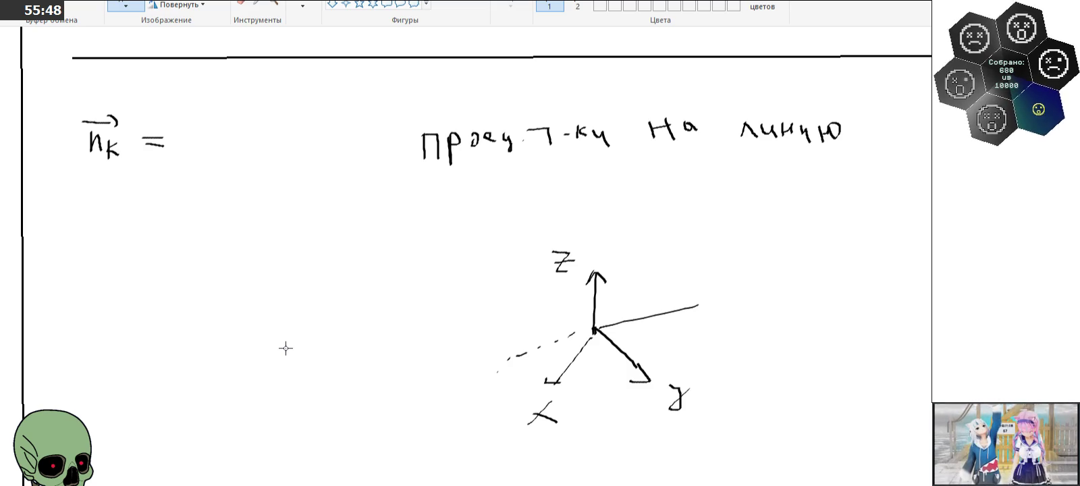
Step: Scroll down and right to the blank canvas beneath the x, y, z axes sketch
{"action": "scroll", "coordinate": [338, 378], "scroll_direction": "down", "scroll_amount": 3}
{"action": "scroll", "coordinate": [424, 480], "scroll_direction": "right", "scroll_amount": 1, "text": "shift"}
{"action": "scroll", "coordinate": [423, 479], "scroll_direction": "right", "scroll_amount": 2, "text": "shift"}
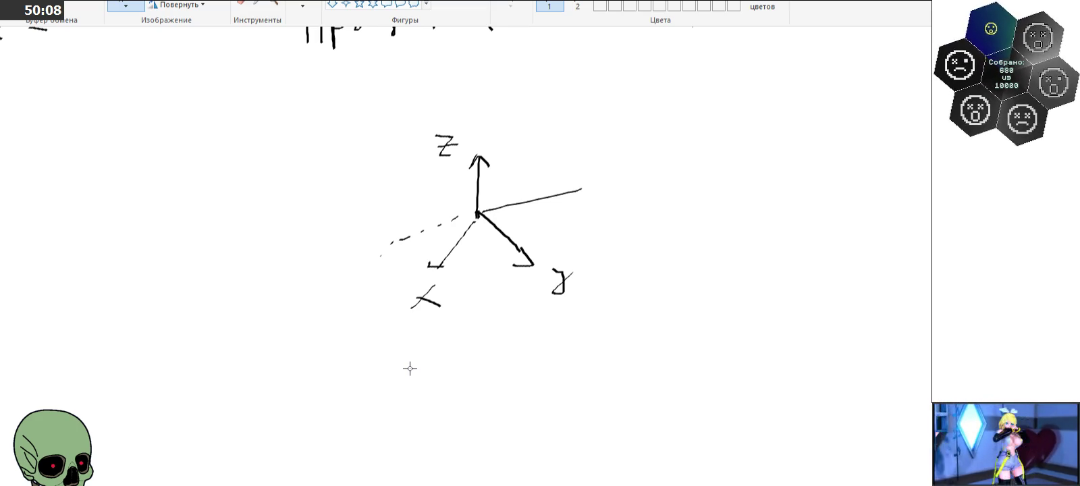
{"action": "scroll", "coordinate": [410, 325], "scroll_direction": "down", "scroll_amount": 3}
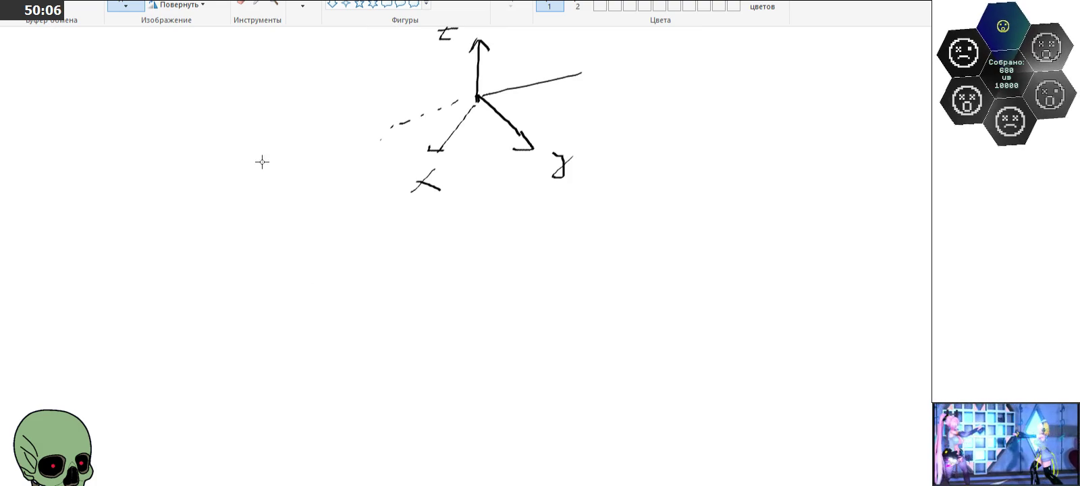
Step: Handwrite the plane equation Ax+By+Cz+D=0 below the axes sketch
{"action": "left_click", "coordinate": [302, 7]}
{"action": "mouse_move", "coordinate": [203, 254]}
{"action": "left_mouse_down"}
{"action": "mouse_move", "coordinate": [216, 305]}
{"action": "mouse_move", "coordinate": [209, 289]}
{"action": "left_mouse_up"}
{"action": "mouse_move", "coordinate": [228, 287]}
{"action": "left_mouse_down"}
{"action": "mouse_move", "coordinate": [247, 304]}
{"action": "mouse_move", "coordinate": [228, 304]}
{"action": "mouse_move", "coordinate": [260, 297]}
{"action": "left_mouse_up"}
{"action": "left_click_drag", "start_coordinate": [247, 291], "coordinate": [271, 287]}
{"action": "mouse_move", "coordinate": [283, 256]}
{"action": "left_mouse_down"}
{"action": "mouse_move", "coordinate": [284, 286]}
{"action": "mouse_move", "coordinate": [322, 304]}
{"action": "left_mouse_up"}
{"action": "mouse_move", "coordinate": [350, 264]}
{"action": "left_mouse_down"}
{"action": "mouse_move", "coordinate": [356, 289]}
{"action": "mouse_move", "coordinate": [363, 279]}
{"action": "mouse_move", "coordinate": [448, 286]}
{"action": "mouse_move", "coordinate": [456, 276]}
{"action": "left_mouse_up"}
{"action": "mouse_move", "coordinate": [483, 252]}
{"action": "left_mouse_down"}
{"action": "mouse_move", "coordinate": [482, 287]}
{"action": "mouse_move", "coordinate": [473, 285]}
{"action": "mouse_move", "coordinate": [525, 262]}
{"action": "mouse_move", "coordinate": [527, 272]}
{"action": "left_mouse_up"}
{"action": "left_click_drag", "start_coordinate": [548, 260], "coordinate": [548, 262]}
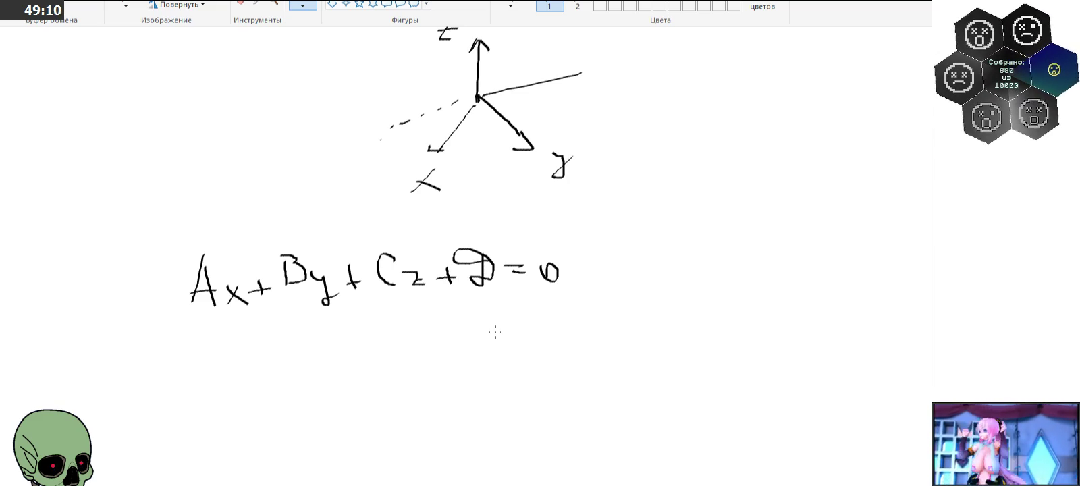
Step: Write z = (D − Ax − By) over C as a fraction below the equation
{"action": "scroll", "coordinate": [270, 295], "scroll_direction": "down", "scroll_amount": 3}
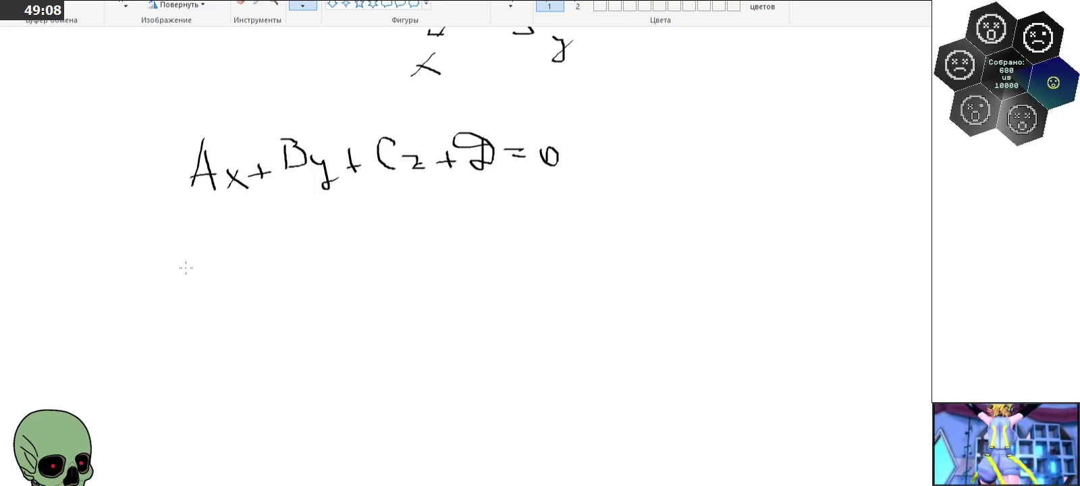
{"action": "mouse_move", "coordinate": [166, 261]}
{"action": "left_mouse_down"}
{"action": "mouse_move", "coordinate": [194, 281]}
{"action": "mouse_move", "coordinate": [202, 271]}
{"action": "mouse_move", "coordinate": [242, 278]}
{"action": "left_mouse_up"}
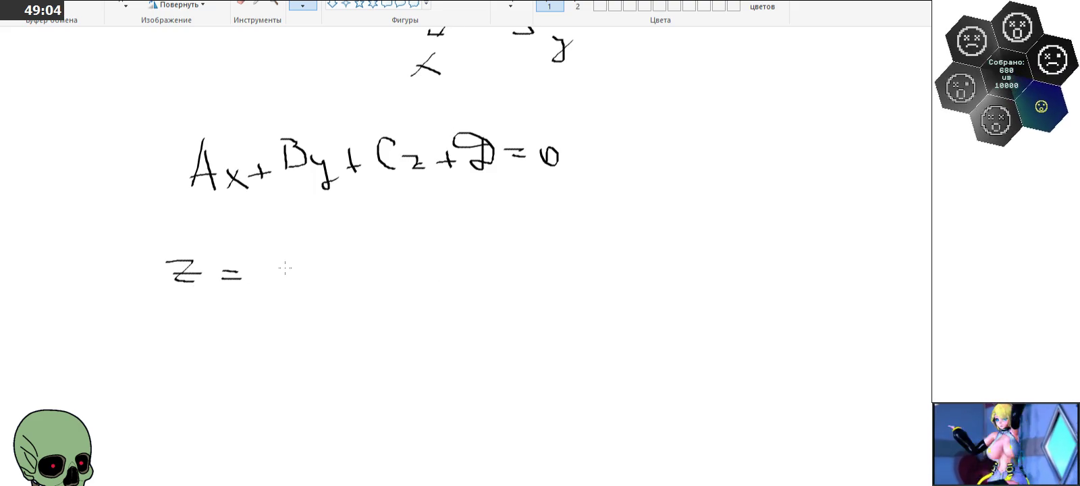
{"action": "mouse_move", "coordinate": [305, 247]}
{"action": "left_mouse_down"}
{"action": "mouse_move", "coordinate": [319, 276]}
{"action": "mouse_move", "coordinate": [373, 251]}
{"action": "mouse_move", "coordinate": [431, 267]}
{"action": "mouse_move", "coordinate": [431, 258]}
{"action": "mouse_move", "coordinate": [464, 250]}
{"action": "mouse_move", "coordinate": [473, 268]}
{"action": "mouse_move", "coordinate": [524, 251]}
{"action": "left_mouse_up"}
{"action": "mouse_move", "coordinate": [531, 232]}
{"action": "left_mouse_down"}
{"action": "mouse_move", "coordinate": [535, 273]}
{"action": "mouse_move", "coordinate": [574, 260]}
{"action": "left_mouse_up"}
{"action": "mouse_move", "coordinate": [586, 249]}
{"action": "left_mouse_down"}
{"action": "mouse_move", "coordinate": [575, 271]}
{"action": "mouse_move", "coordinate": [597, 257]}
{"action": "left_mouse_up"}
{"action": "left_click_drag", "start_coordinate": [295, 305], "coordinate": [699, 299]}
{"action": "left_click_drag", "start_coordinate": [468, 329], "coordinate": [479, 365]}
Step: Move 'z =' down level with the fraction bar
{"action": "left_click", "coordinate": [126, 6]}
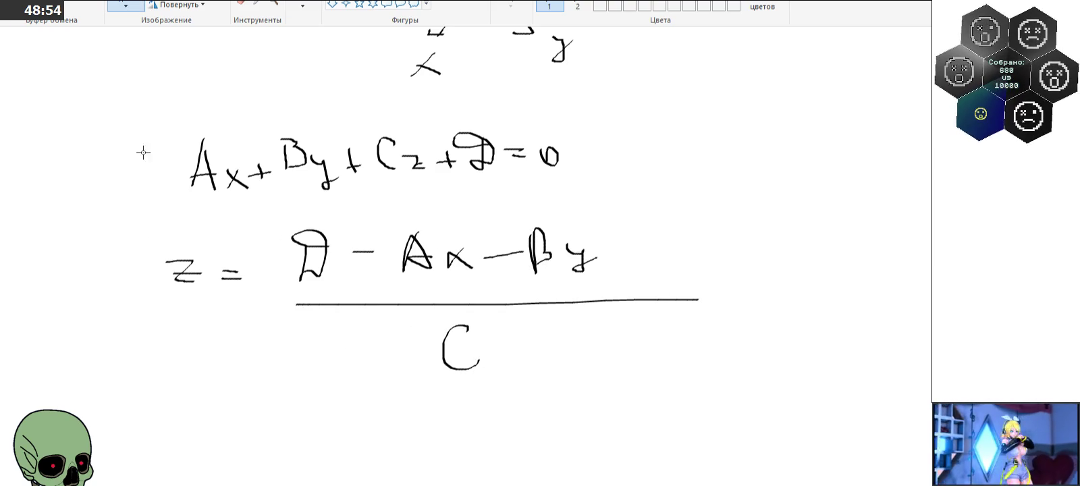
{"action": "mouse_move", "coordinate": [160, 250]}
{"action": "left_mouse_down"}
{"action": "mouse_move", "coordinate": [240, 307]}
{"action": "mouse_move", "coordinate": [229, 339]}
{"action": "left_mouse_up"}
{"action": "left_click", "coordinate": [289, 358]}
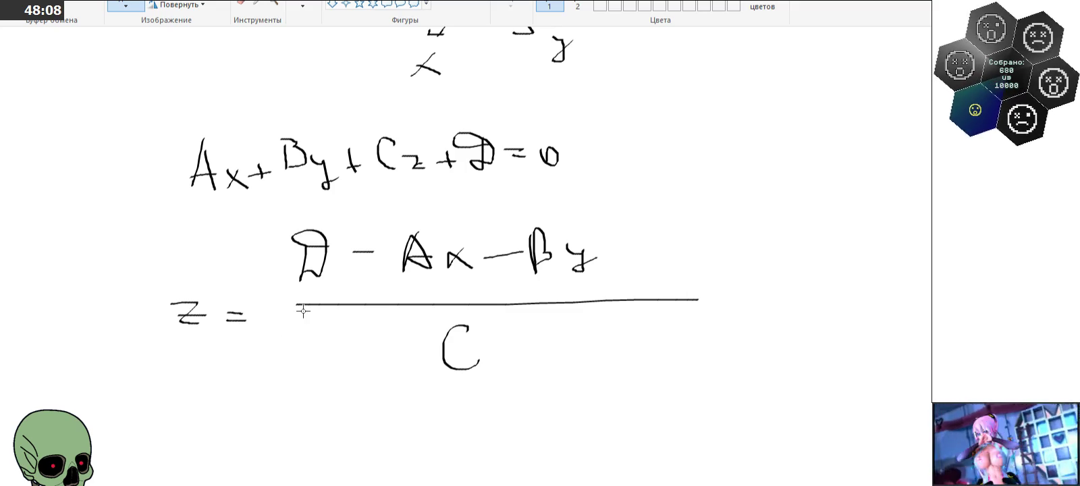
Step: Handwrite '= D/C − (A/C)x − (B/C)y' on a new line beneath the fraction
{"action": "left_click_drag", "start_coordinate": [217, 420], "coordinate": [246, 434]}
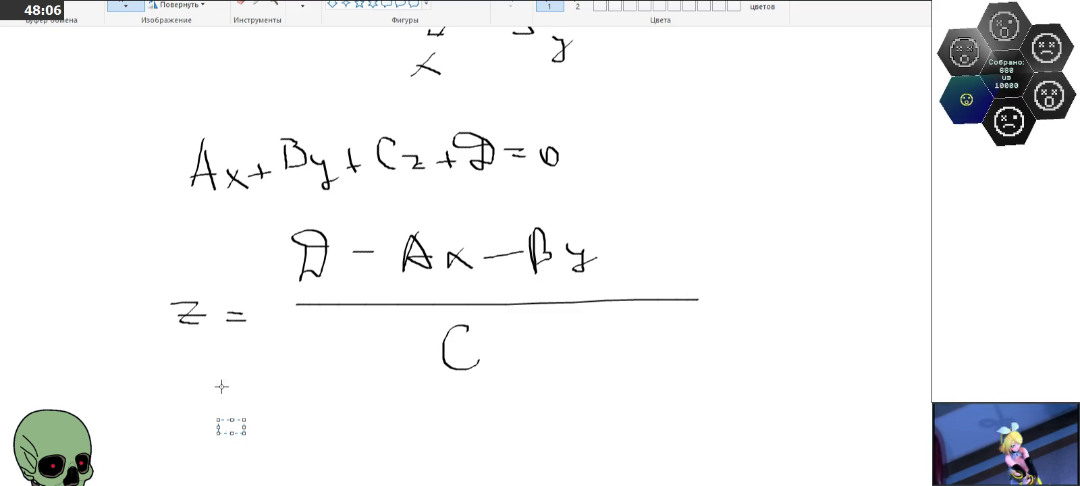
{"action": "scroll", "coordinate": [231, 282], "scroll_direction": "down", "scroll_amount": 3}
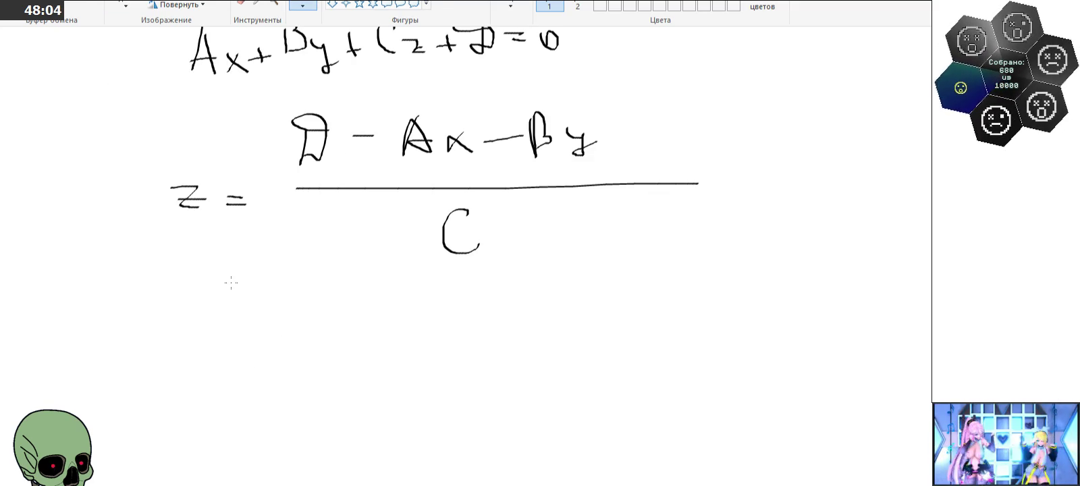
{"action": "left_click_drag", "start_coordinate": [208, 343], "coordinate": [223, 343]}
{"action": "left_click_drag", "start_coordinate": [208, 351], "coordinate": [223, 351]}
{"action": "mouse_move", "coordinate": [270, 298]}
{"action": "left_mouse_down"}
{"action": "mouse_move", "coordinate": [301, 342]}
{"action": "mouse_move", "coordinate": [293, 378]}
{"action": "left_mouse_up"}
{"action": "left_click_drag", "start_coordinate": [321, 344], "coordinate": [346, 346]}
{"action": "left_click_drag", "start_coordinate": [389, 305], "coordinate": [409, 333]}
{"action": "mouse_move", "coordinate": [386, 325]}
{"action": "left_mouse_down"}
{"action": "mouse_move", "coordinate": [407, 322]}
{"action": "mouse_move", "coordinate": [415, 363]}
{"action": "mouse_move", "coordinate": [446, 355]}
{"action": "left_mouse_up"}
{"action": "mouse_move", "coordinate": [448, 340]}
{"action": "left_mouse_down"}
{"action": "mouse_move", "coordinate": [428, 354]}
{"action": "mouse_move", "coordinate": [477, 341]}
{"action": "left_mouse_up"}
{"action": "mouse_move", "coordinate": [506, 304]}
{"action": "left_mouse_down"}
{"action": "mouse_move", "coordinate": [508, 332]}
{"action": "mouse_move", "coordinate": [537, 344]}
{"action": "mouse_move", "coordinate": [534, 378]}
{"action": "left_mouse_up"}
{"action": "left_click_drag", "start_coordinate": [560, 336], "coordinate": [559, 366]}
{"action": "left_click_drag", "start_coordinate": [572, 350], "coordinate": [589, 334]}
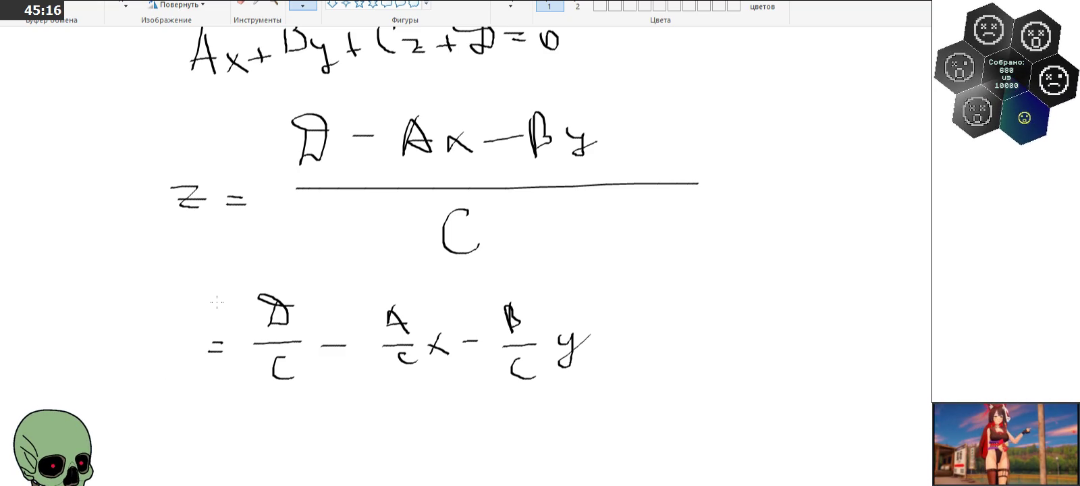
{"action": "scroll", "coordinate": [221, 237], "scroll_direction": "up", "scroll_amount": 5}
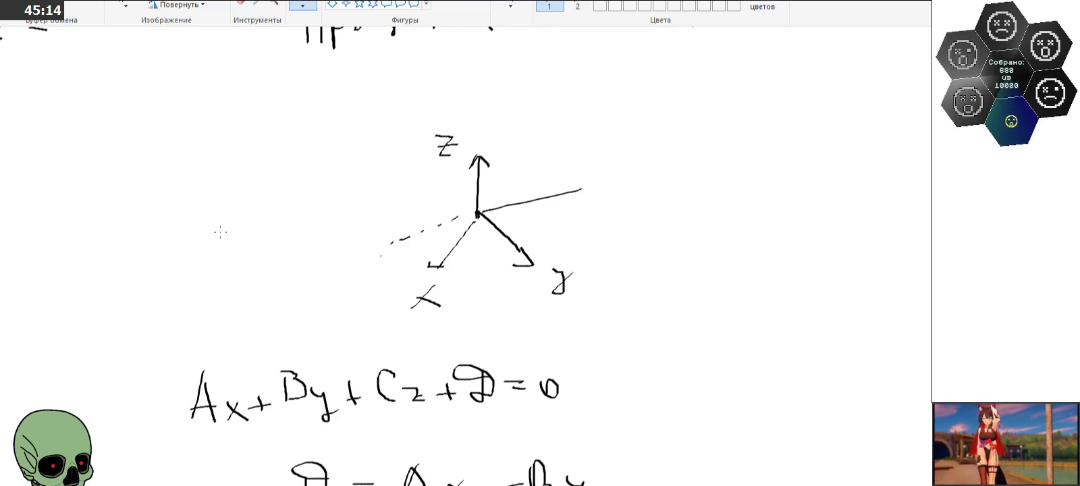
Step: Scroll down through the Paint canvas
{"action": "scroll", "coordinate": [220, 232], "scroll_direction": "down", "scroll_amount": 5}
{"action": "scroll", "coordinate": [216, 233], "scroll_direction": "down", "scroll_amount": 2}
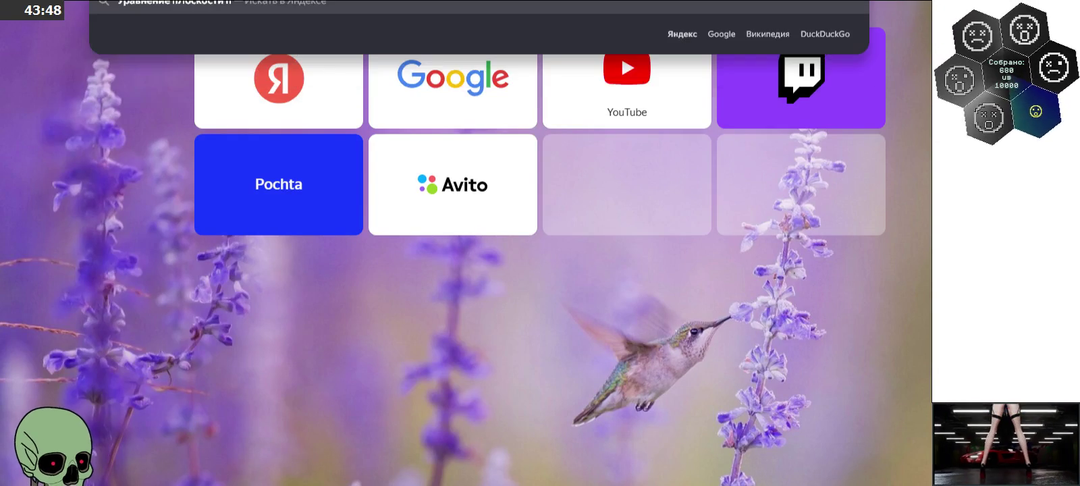
Step: Search 'Уравнение плоскости по трем точкам онлайн' and open the first calculator result
{"action": "type", "text": "точкам онлайн"}
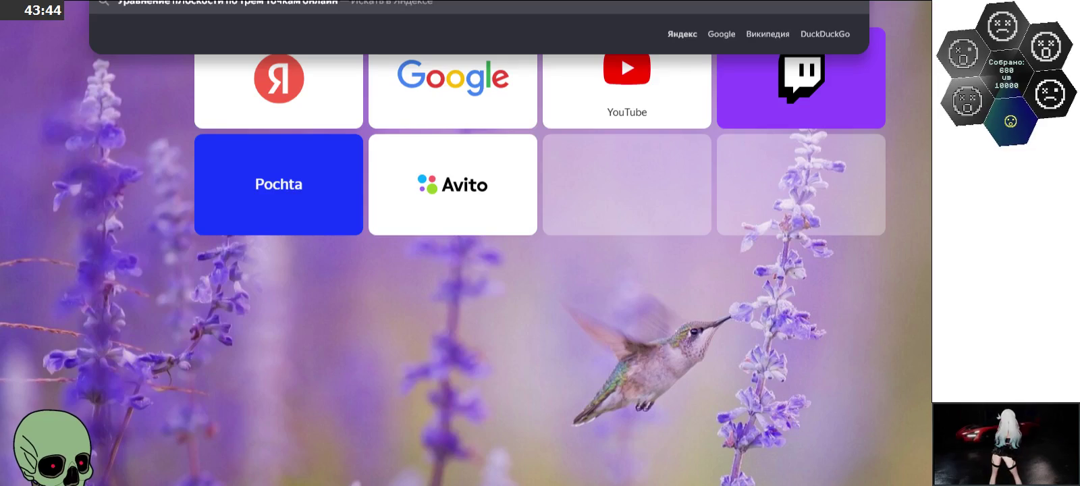
{"action": "key", "text": "Return"}
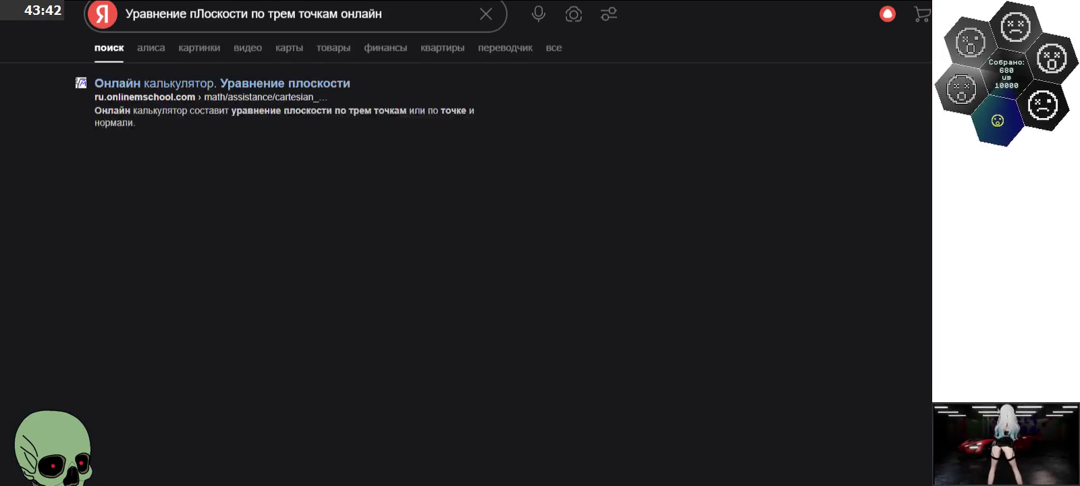
{"action": "left_click", "coordinate": [219, 85]}
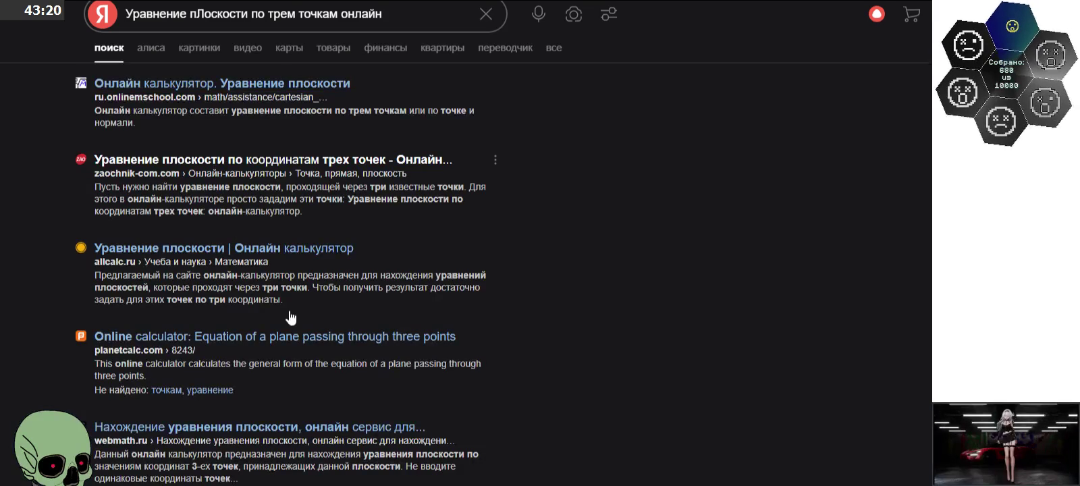
Step: Open the zaochnik three-point plane calculator and scroll over its page
{"action": "left_click", "coordinate": [297, 307]}
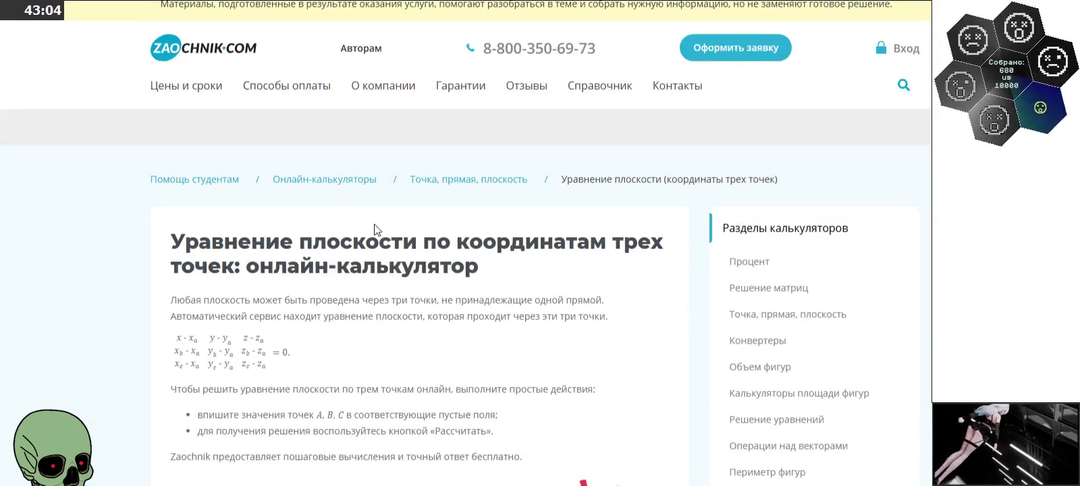
{"action": "scroll", "coordinate": [405, 229], "scroll_direction": "down", "scroll_amount": 7}
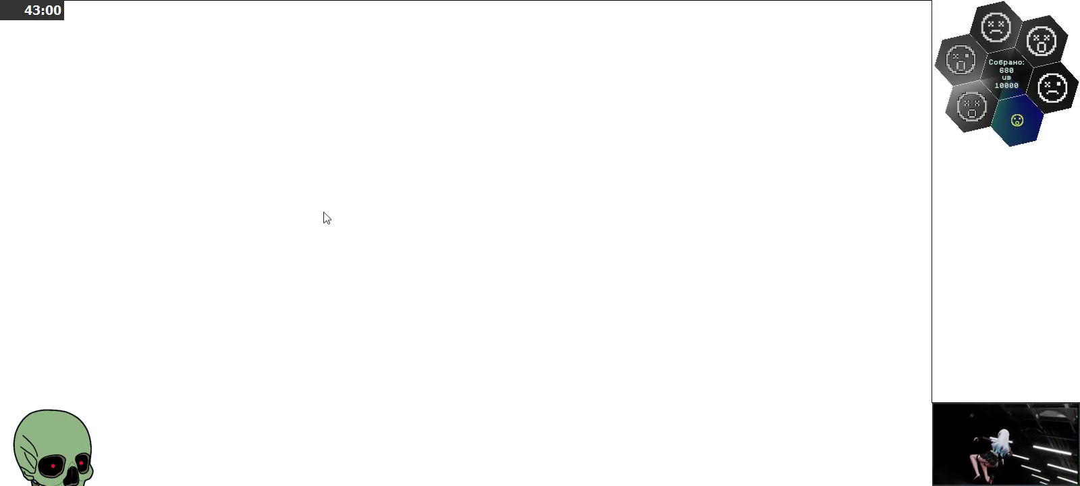
{"action": "scroll", "coordinate": [330, 216], "scroll_direction": "down", "scroll_amount": 2}
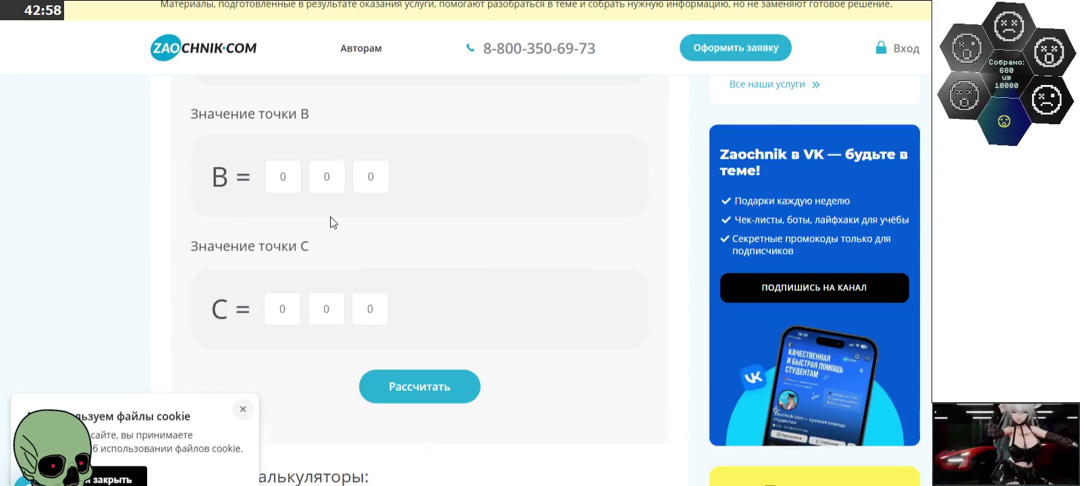
{"action": "scroll", "coordinate": [331, 217], "scroll_direction": "down", "scroll_amount": 2}
{"action": "scroll", "coordinate": [330, 217], "scroll_direction": "up", "scroll_amount": 3}
{"action": "scroll", "coordinate": [324, 215], "scroll_direction": "up", "scroll_amount": 2}
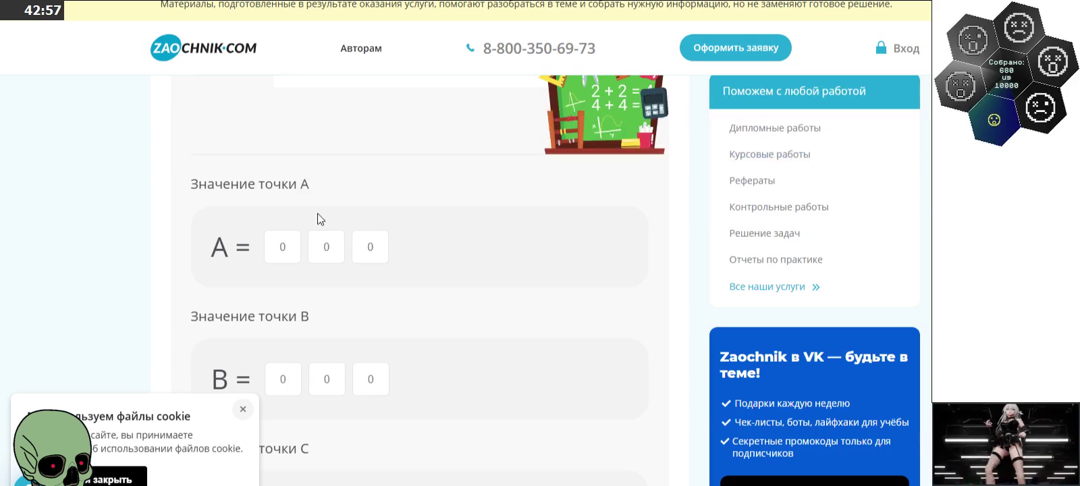
Step: Enter points A(1,0,0), B(0,1,0), C(0,0,1), dismiss the cookie notice, and calculate the plane
{"action": "left_click", "coordinate": [290, 252]}
{"action": "type", "text": "1"}
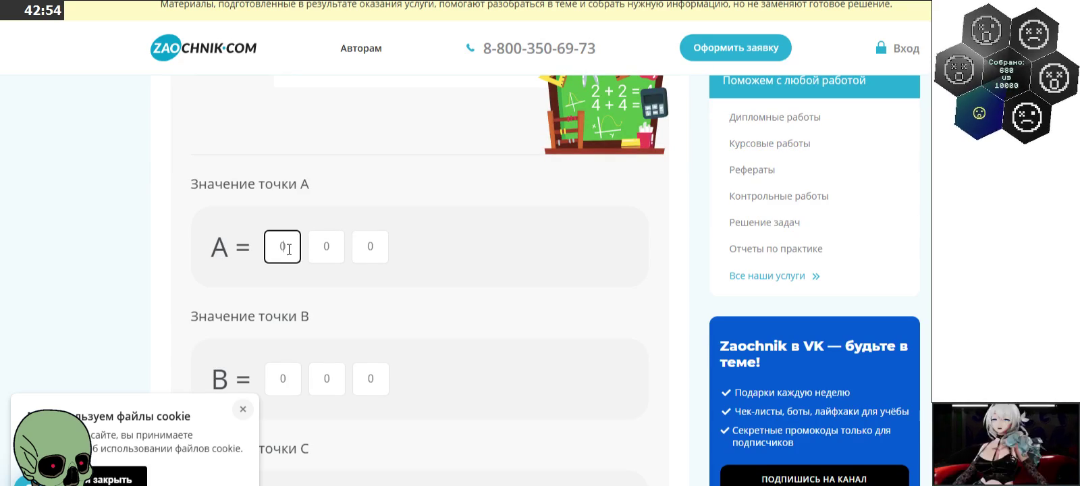
{"action": "left_click", "coordinate": [243, 409]}
{"action": "scroll", "coordinate": [375, 383], "scroll_direction": "down", "scroll_amount": 2}
{"action": "left_click", "coordinate": [327, 244]}
{"action": "type", "text": "1"}
{"action": "left_click", "coordinate": [370, 376]}
{"action": "type", "text": "1"}
{"action": "left_click", "coordinate": [405, 453]}
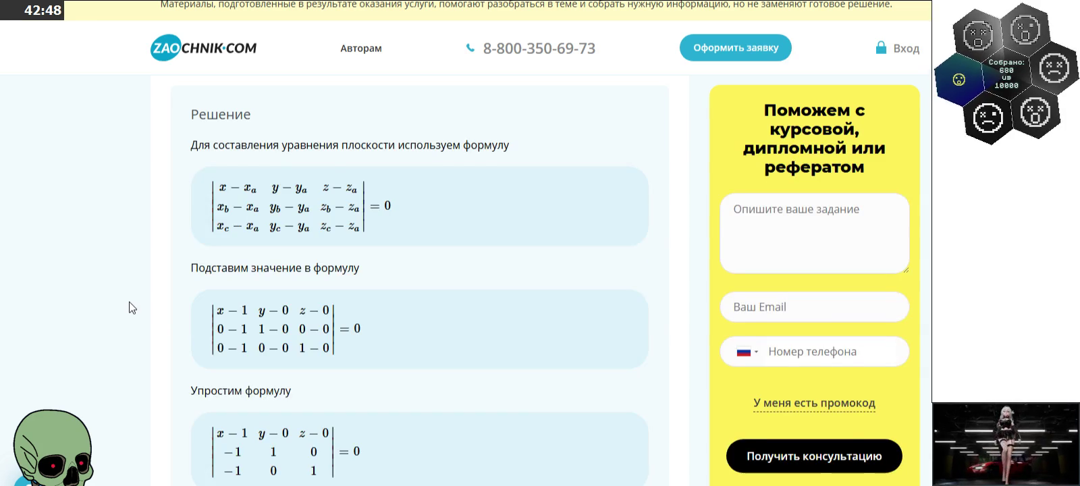
Step: Scroll through the Решение steps giving 1x+1y+1z−1=0 and back up to the inputs
{"action": "scroll", "coordinate": [134, 298], "scroll_direction": "down", "scroll_amount": 4}
{"action": "scroll", "coordinate": [133, 298], "scroll_direction": "down", "scroll_amount": 4}
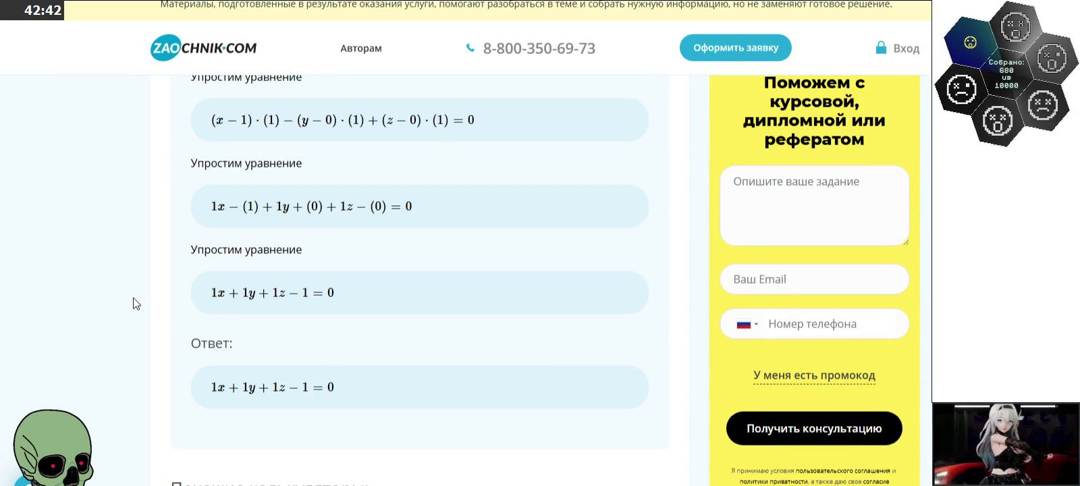
{"action": "scroll", "coordinate": [134, 298], "scroll_direction": "down", "scroll_amount": 2}
{"action": "scroll", "coordinate": [134, 298], "scroll_direction": "down", "scroll_amount": 1}
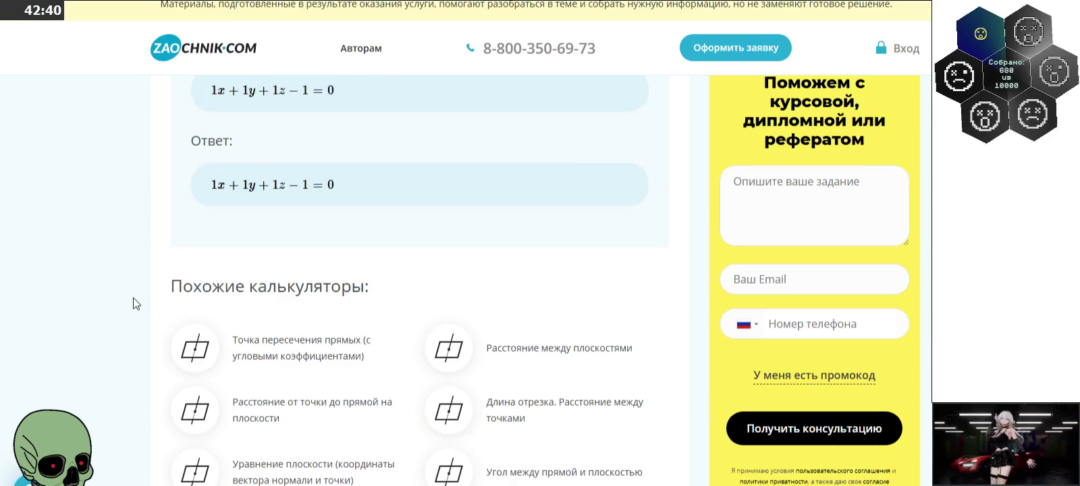
{"action": "scroll", "coordinate": [133, 298], "scroll_direction": "up", "scroll_amount": 6}
{"action": "scroll", "coordinate": [133, 297], "scroll_direction": "up", "scroll_amount": 5}
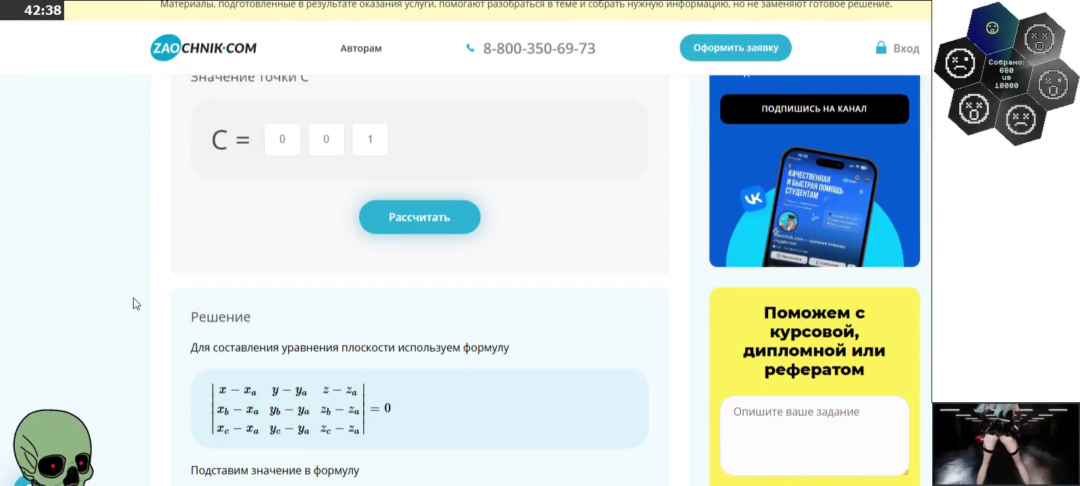
{"action": "scroll", "coordinate": [133, 298], "scroll_direction": "up", "scroll_amount": 4}
{"action": "scroll", "coordinate": [133, 297], "scroll_direction": "down", "scroll_amount": 5}
{"action": "scroll", "coordinate": [134, 297], "scroll_direction": "down", "scroll_amount": 4}
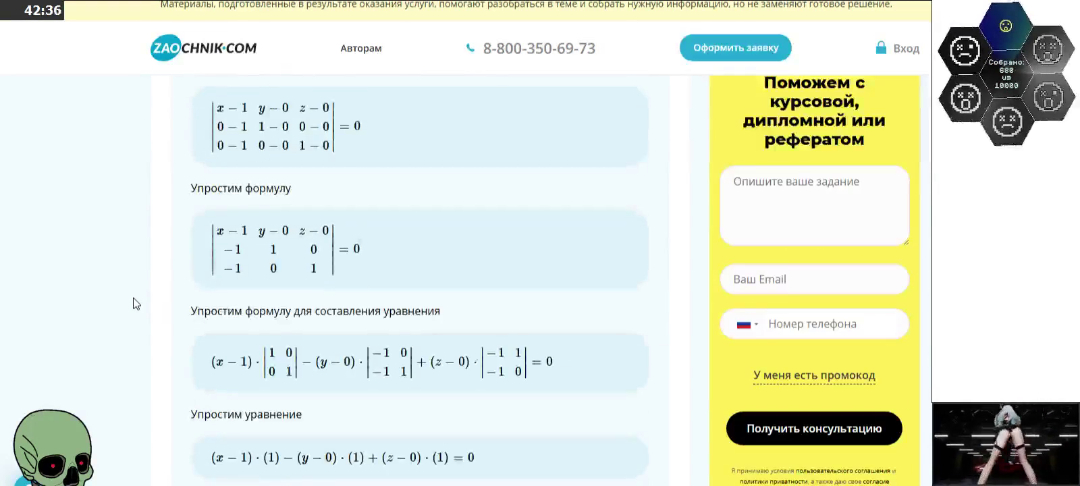
{"action": "scroll", "coordinate": [134, 298], "scroll_direction": "down", "scroll_amount": 3}
{"action": "scroll", "coordinate": [133, 298], "scroll_direction": "up", "scroll_amount": 5}
{"action": "scroll", "coordinate": [134, 298], "scroll_direction": "up", "scroll_amount": 5}
{"action": "scroll", "coordinate": [134, 298], "scroll_direction": "up", "scroll_amount": 2}
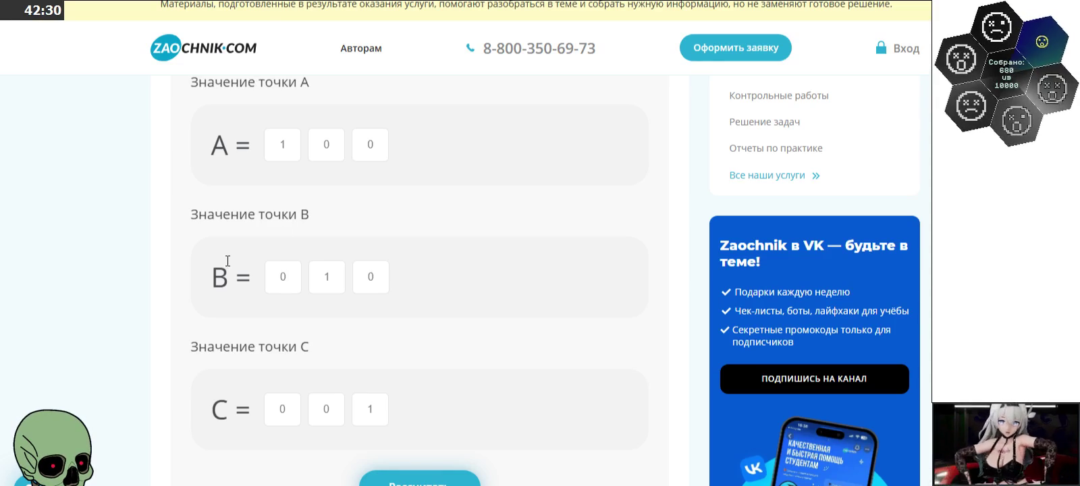
Step: Set the third coordinates to 2, 1, 1 for A(1,0,1), B(0,1,1), C(0,0,2), closing the consultant chat
{"action": "left_click", "coordinate": [282, 140]}
{"action": "key", "text": "ctrl+a"}
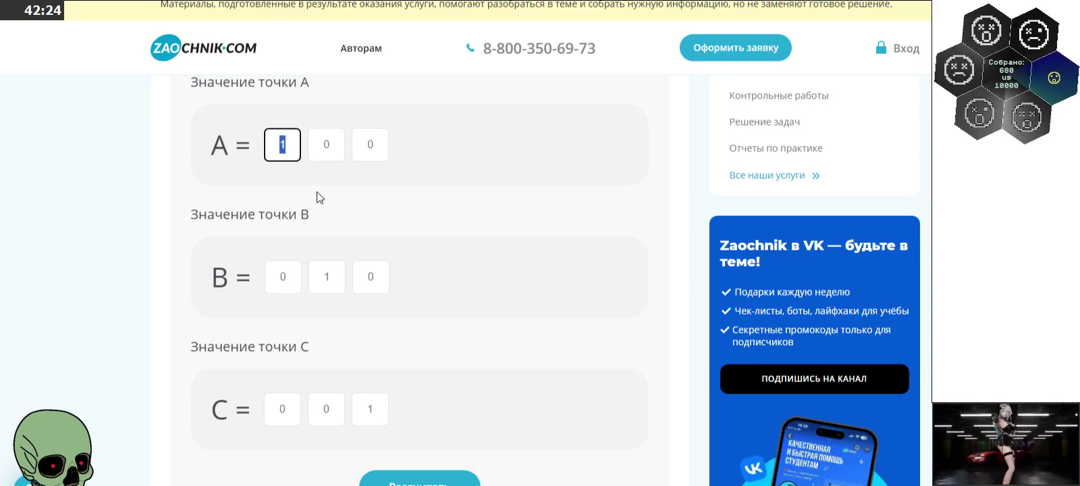
{"action": "double_click", "coordinate": [370, 407]}
{"action": "type", "text": "2"}
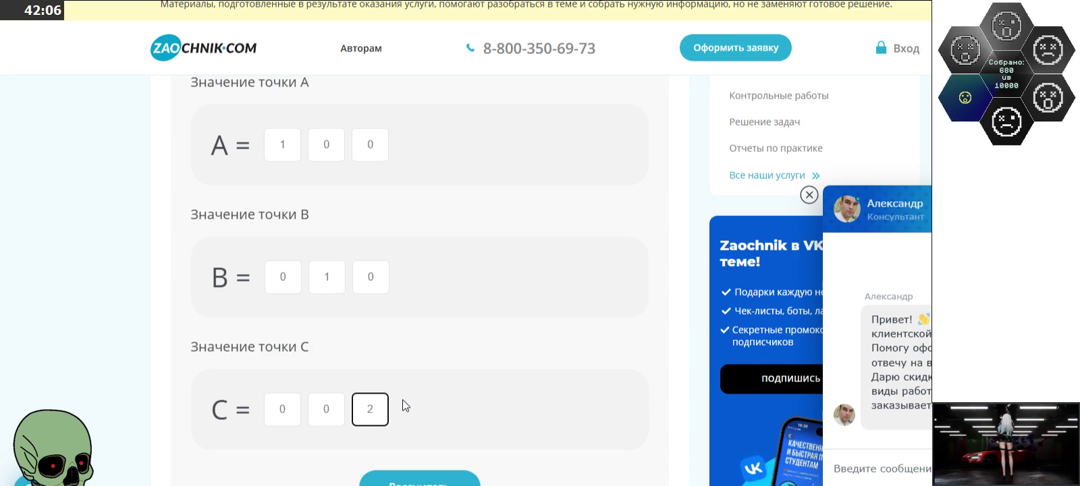
{"action": "left_click", "coordinate": [808, 194]}
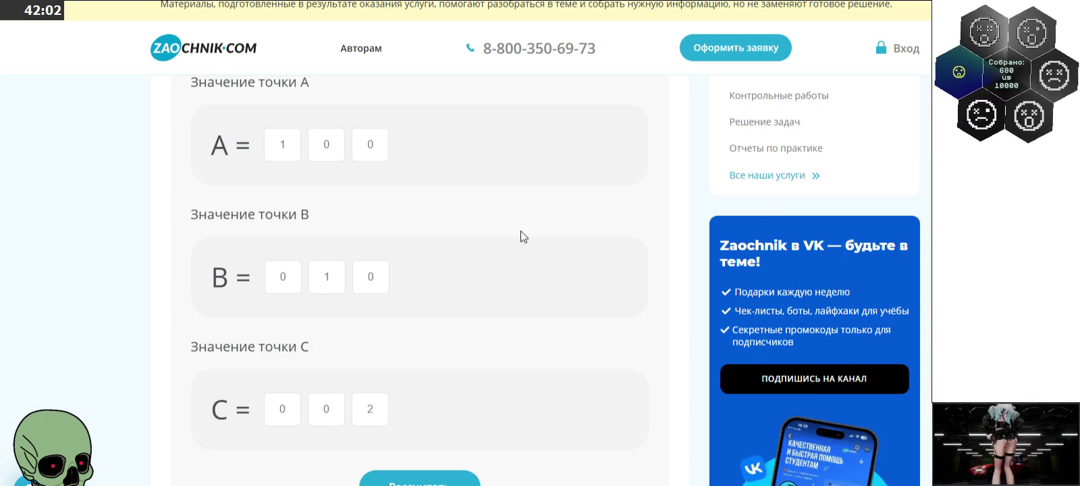
{"action": "double_click", "coordinate": [385, 412]}
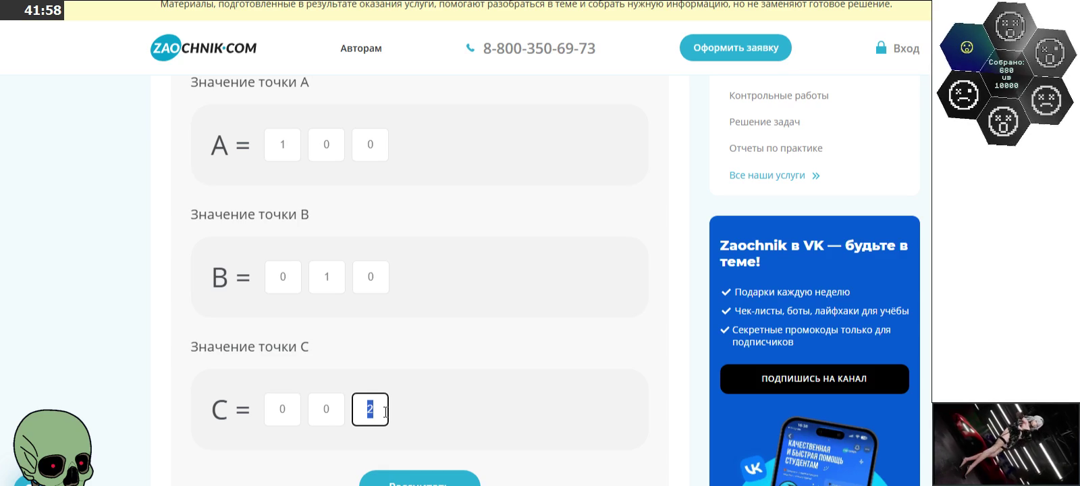
{"action": "double_click", "coordinate": [365, 276]}
{"action": "type", "text": "1"}
{"action": "double_click", "coordinate": [363, 155]}
{"action": "type", "text": "1"}
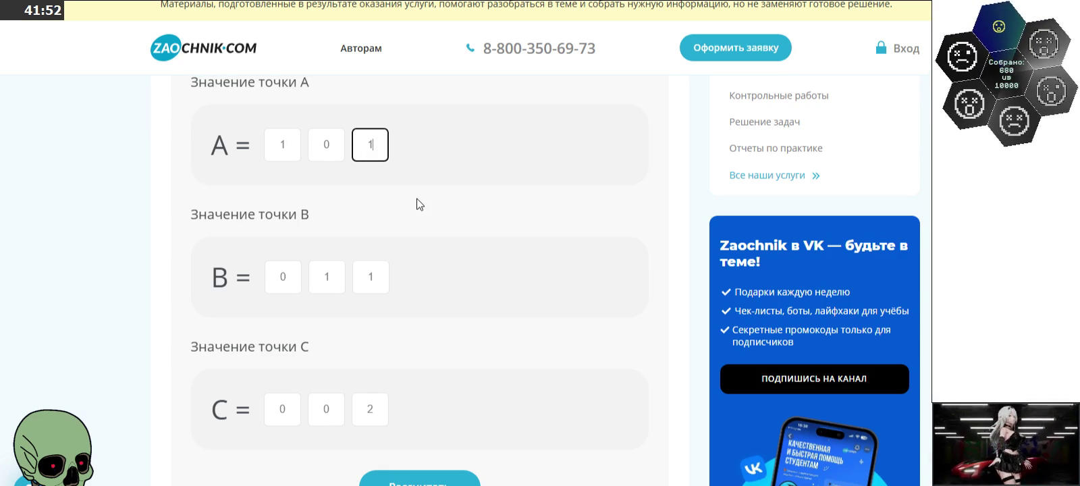
Step: Calculate the plane, highlight the − 2 term of 1x+1y+1z−2=0, and scroll back to the inputs
{"action": "left_click", "coordinate": [436, 478]}
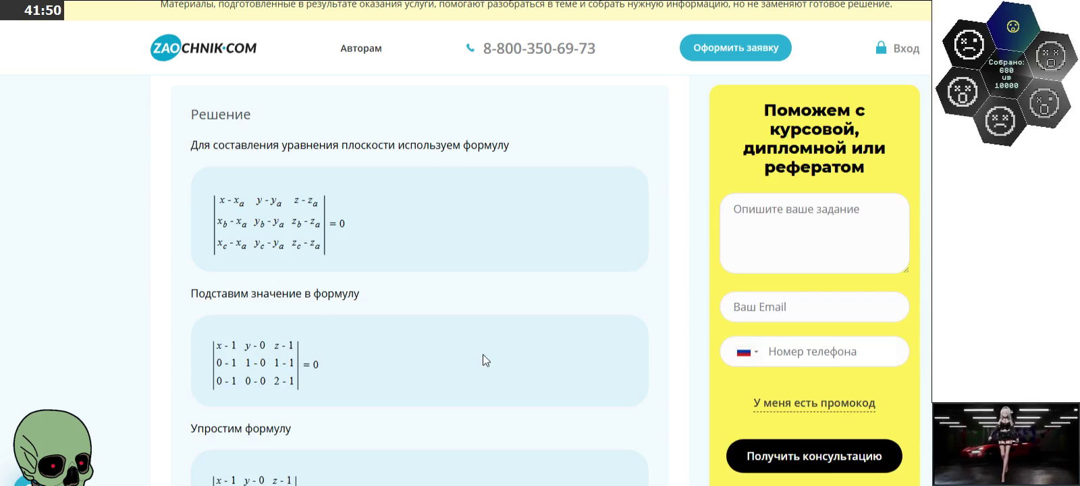
{"action": "scroll", "coordinate": [482, 354], "scroll_direction": "down", "scroll_amount": 3}
{"action": "scroll", "coordinate": [483, 354], "scroll_direction": "down", "scroll_amount": 5}
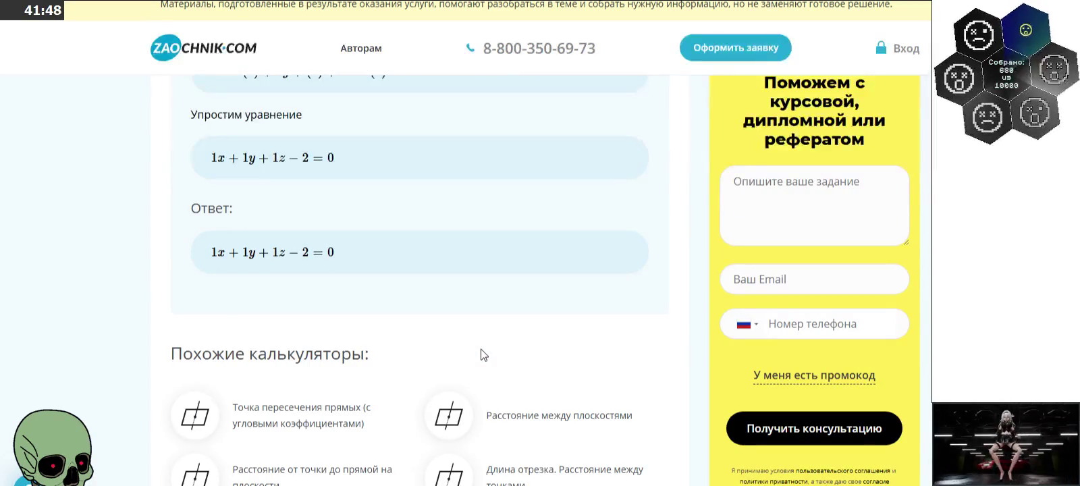
{"action": "left_click_drag", "start_coordinate": [289, 251], "coordinate": [315, 257]}
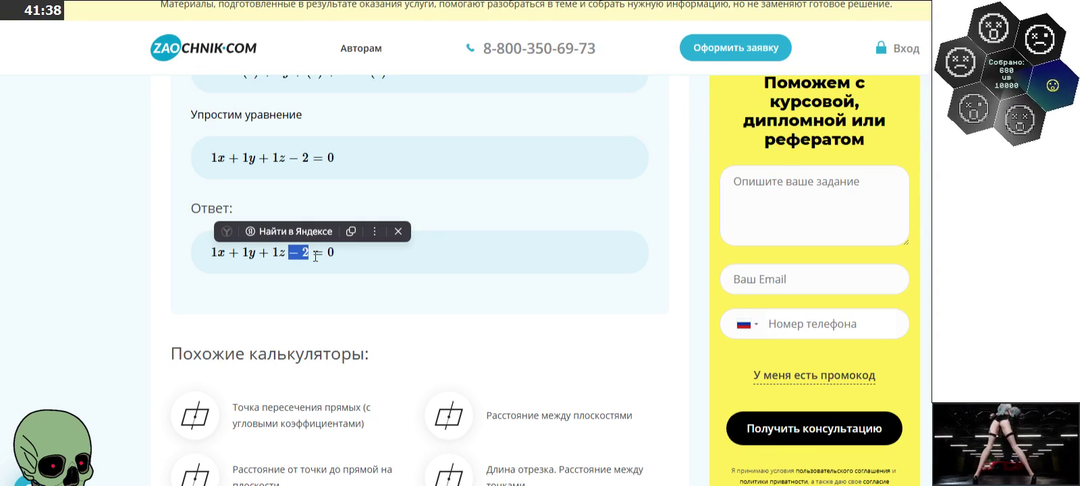
{"action": "left_click", "coordinate": [316, 256]}
{"action": "scroll", "coordinate": [315, 257], "scroll_direction": "up", "scroll_amount": 3}
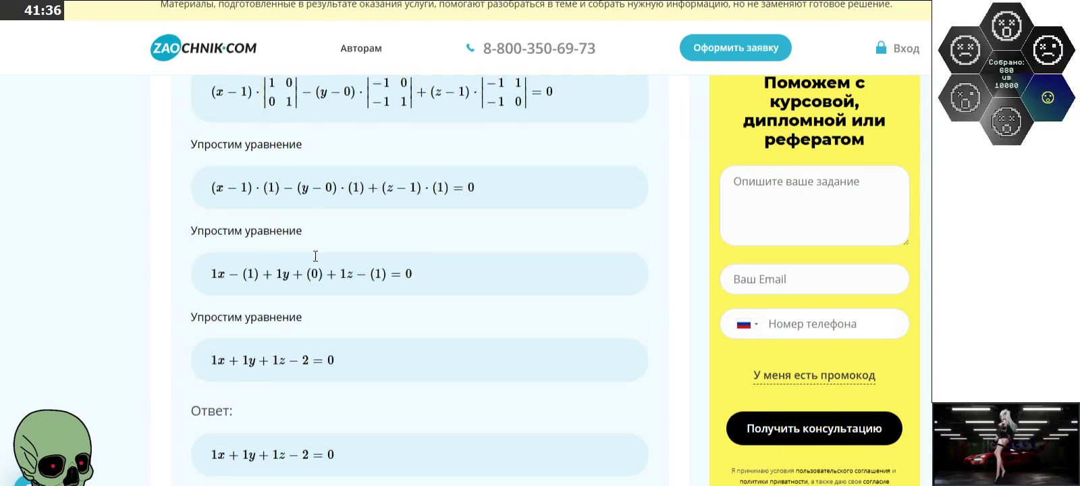
{"action": "scroll", "coordinate": [314, 257], "scroll_direction": "up", "scroll_amount": 4}
{"action": "scroll", "coordinate": [315, 256], "scroll_direction": "up", "scroll_amount": 3}
{"action": "scroll", "coordinate": [314, 256], "scroll_direction": "up", "scroll_amount": 2}
{"action": "scroll", "coordinate": [314, 257], "scroll_direction": "up", "scroll_amount": 4}
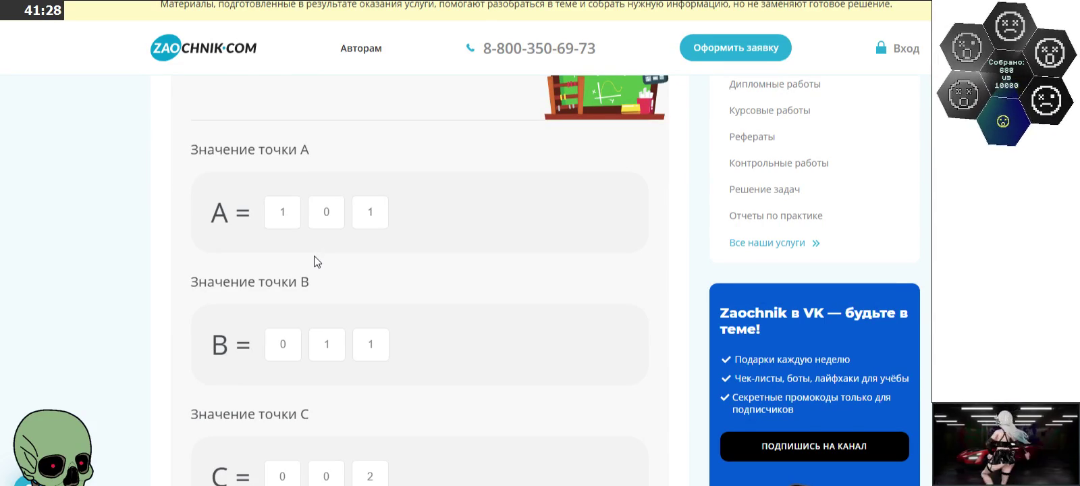
Step: After checking the notes, set the third coordinates to 0, 0 and 1,02 for A, B, C
{"action": "key", "text": "alt+Tab"}
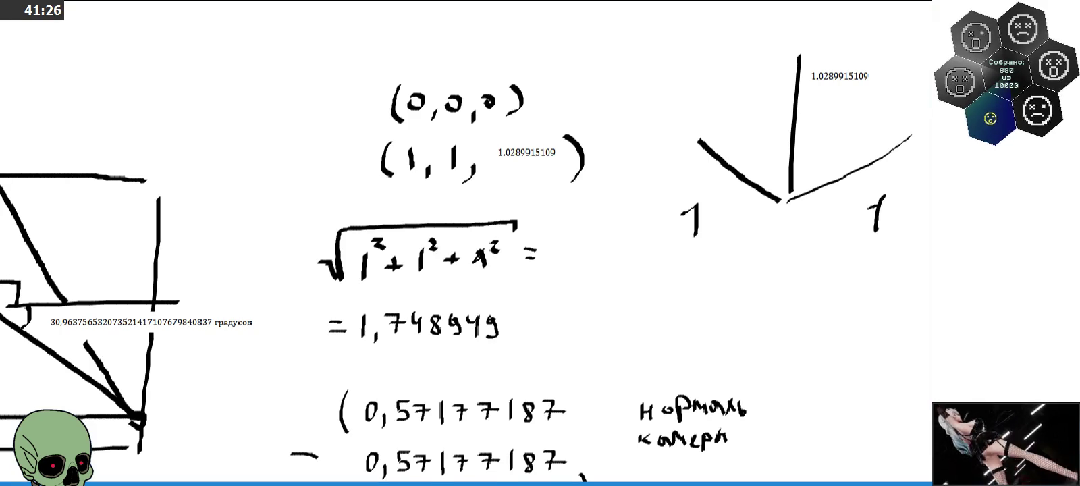
{"action": "key", "text": "alt+Tab"}
{"action": "left_click", "coordinate": [369, 211]}
{"action": "double_click", "coordinate": [370, 212]}
{"action": "type", "text": "0"}
{"action": "double_click", "coordinate": [364, 344]}
{"action": "type", "text": "0"}
{"action": "scroll", "coordinate": [370, 368], "scroll_direction": "down", "scroll_amount": 1}
{"action": "double_click", "coordinate": [360, 400]}
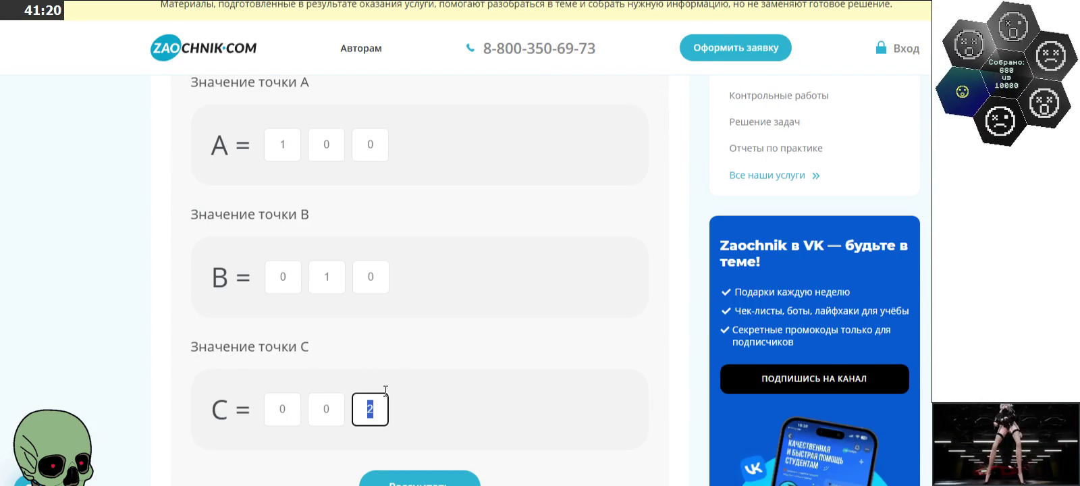
{"action": "type", "text": "1,02"}
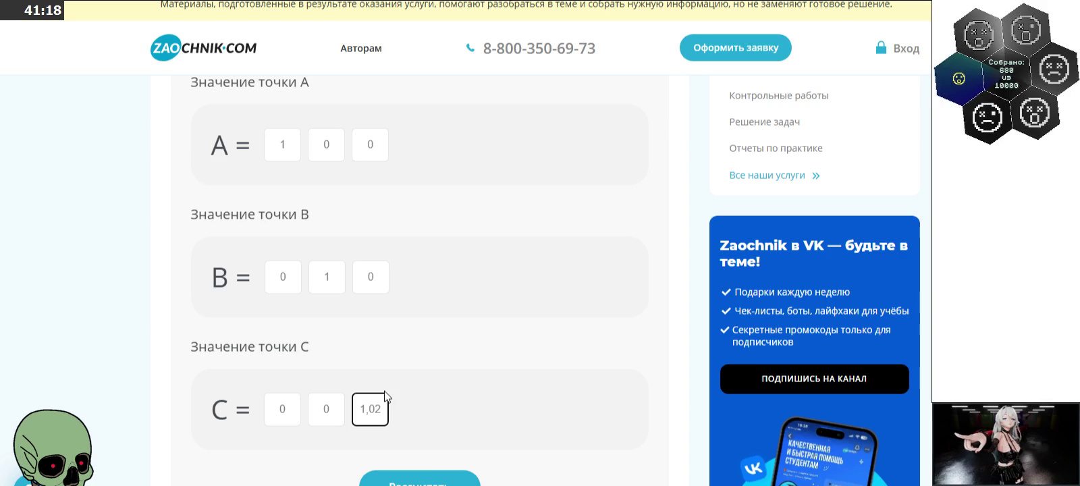
Step: Recalculate and scroll to the answer 1.02x+1.02y+1z−1.02=0
{"action": "left_click", "coordinate": [425, 476]}
{"action": "scroll", "coordinate": [154, 311], "scroll_direction": "down", "scroll_amount": 5}
{"action": "scroll", "coordinate": [154, 310], "scroll_direction": "down", "scroll_amount": 3}
{"action": "scroll", "coordinate": [154, 311], "scroll_direction": "down", "scroll_amount": 1}
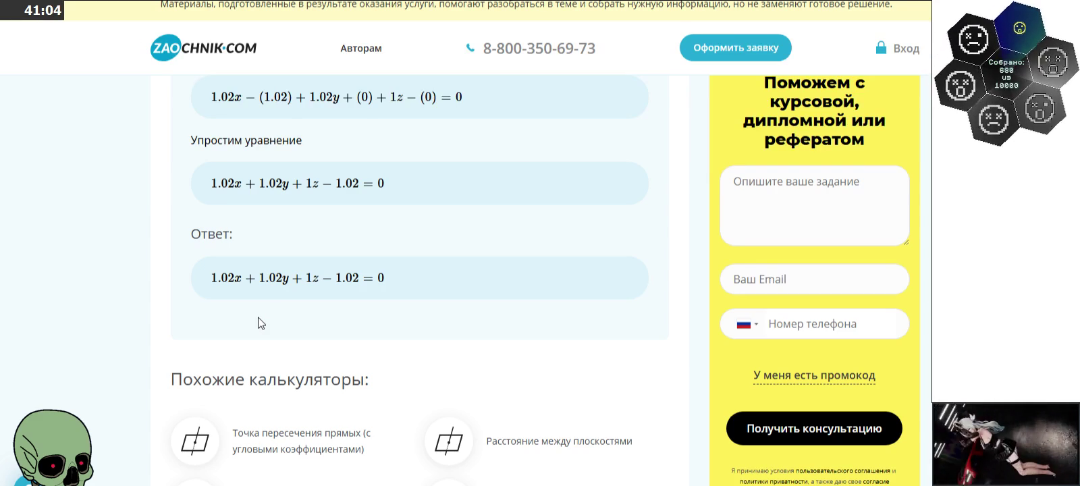
Step: Copy the Ответ equation and paste it into a Paint text box below the handwritten z formula
{"action": "left_click_drag", "start_coordinate": [211, 277], "coordinate": [402, 279]}
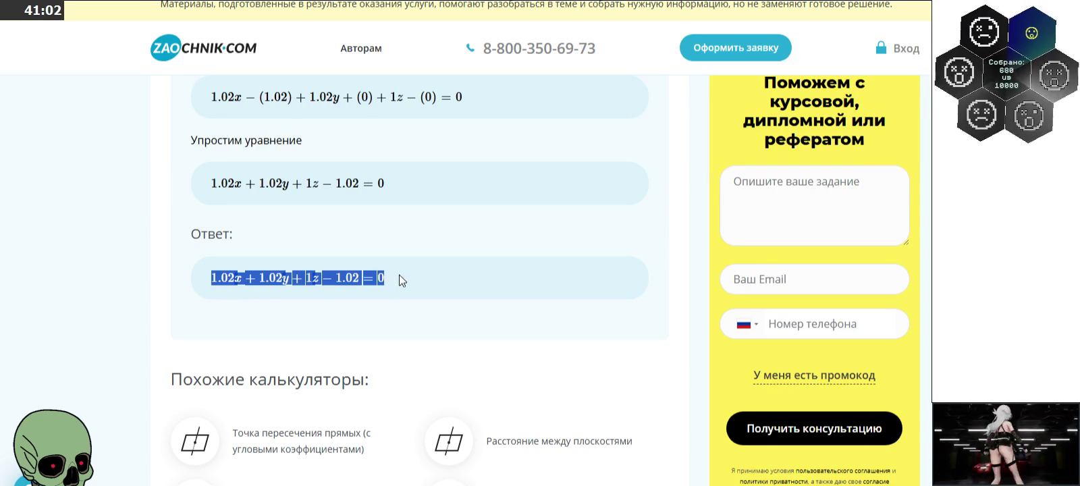
{"action": "left_click", "coordinate": [385, 317]}
{"action": "key", "text": "alt+Tab"}
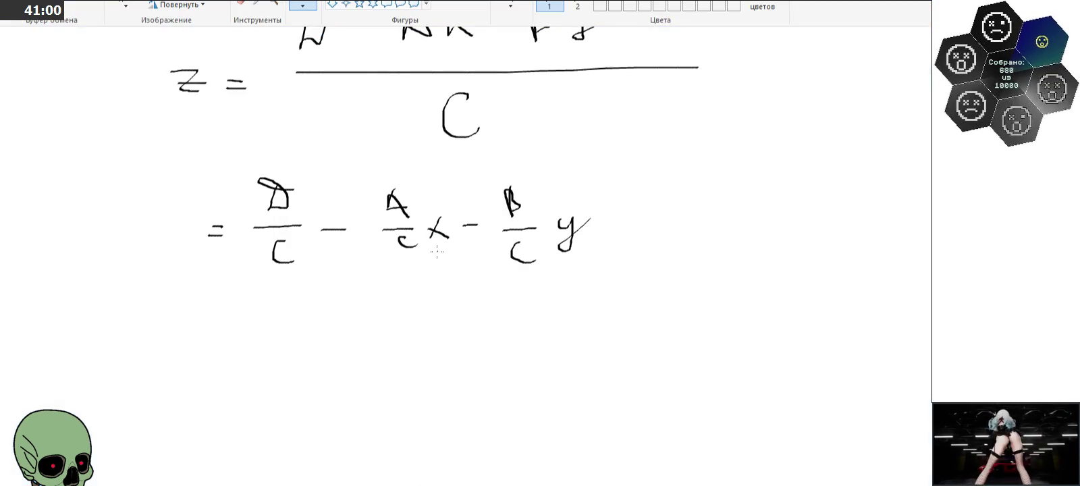
{"action": "left_click", "coordinate": [263, 266]}
{"action": "left_click", "coordinate": [246, 368]}
{"action": "left_click", "coordinate": [248, 367]}
{"action": "key", "text": "ctrl+v"}
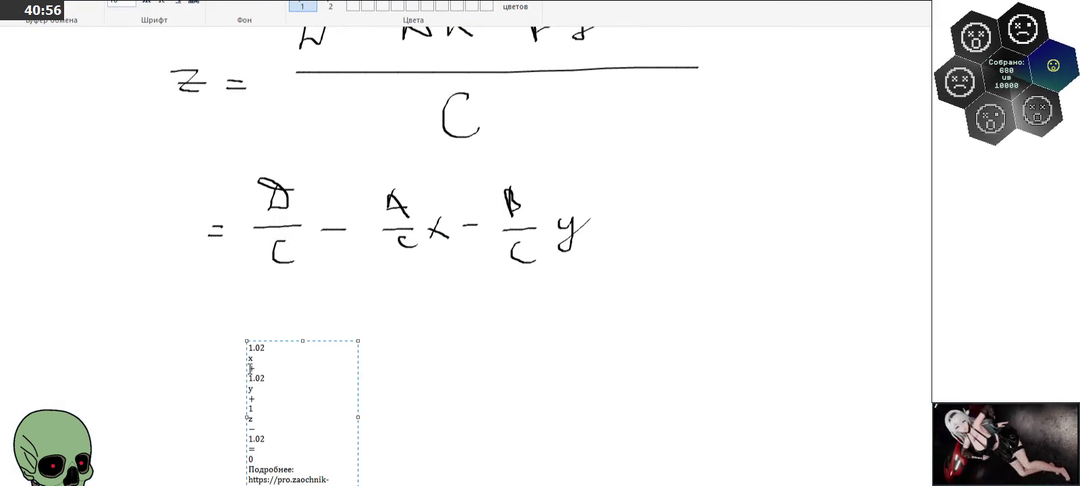
Step: Undo the broken pasted equation text and leave the text box empty
{"action": "key", "text": "ctrl+z"}
{"action": "key", "text": "alt+Tab"}
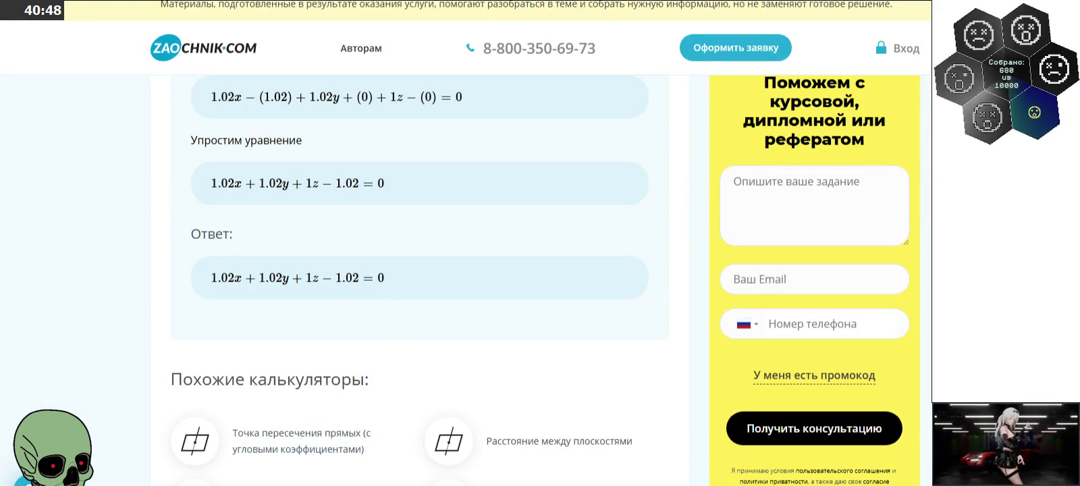
{"action": "key", "text": "alt+Tab"}
{"action": "left_click", "coordinate": [429, 302]}
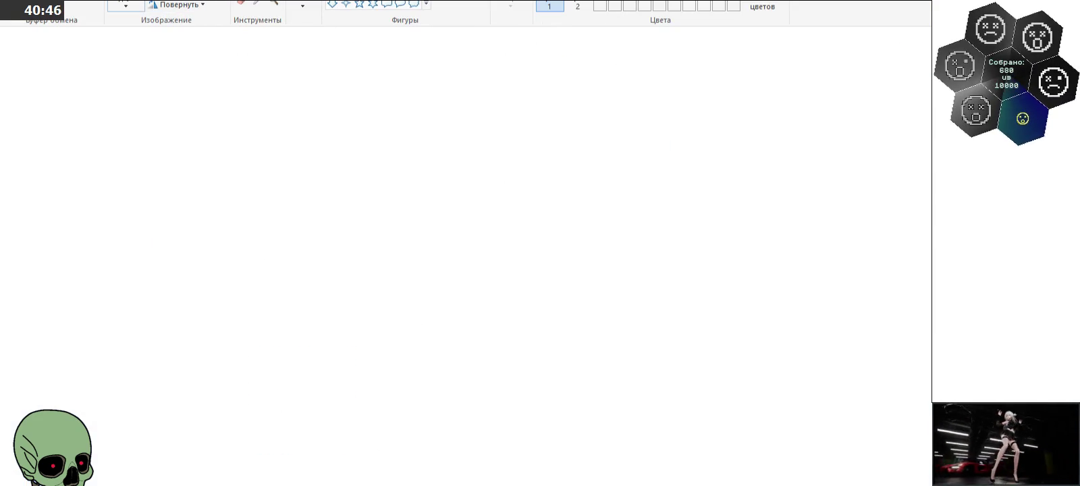
Step: Paste the browser screenshot onto the canvas and erase the area around its answer equation
{"action": "left_click", "coordinate": [126, 5]}
{"action": "key", "text": "ctrl+v"}
{"action": "left_click_drag", "start_coordinate": [313, 216], "coordinate": [291, 272]}
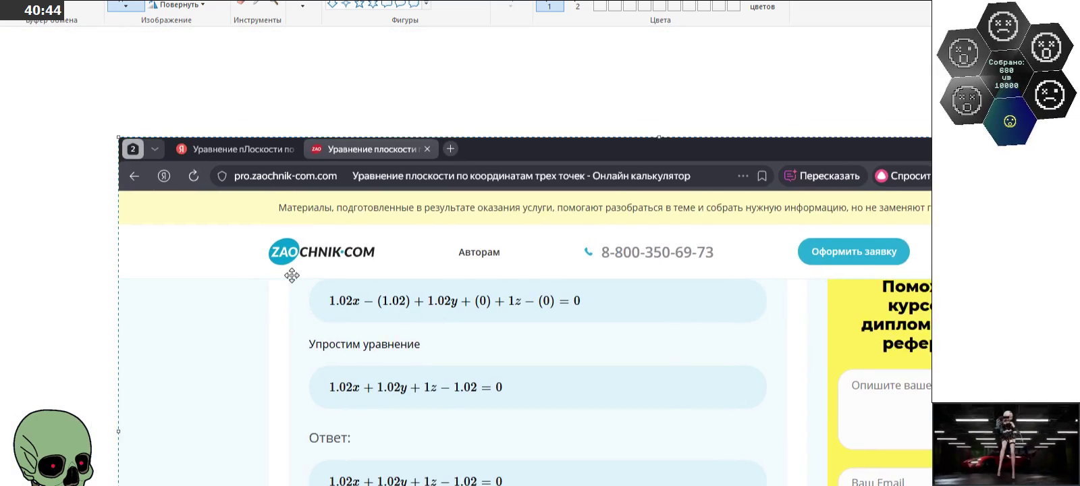
{"action": "scroll", "coordinate": [247, 263], "scroll_direction": "down", "scroll_amount": 3}
{"action": "left_click", "coordinate": [126, 6]}
{"action": "left_click_drag", "start_coordinate": [308, 229], "coordinate": [535, 269]}
{"action": "key", "text": "Delete"}
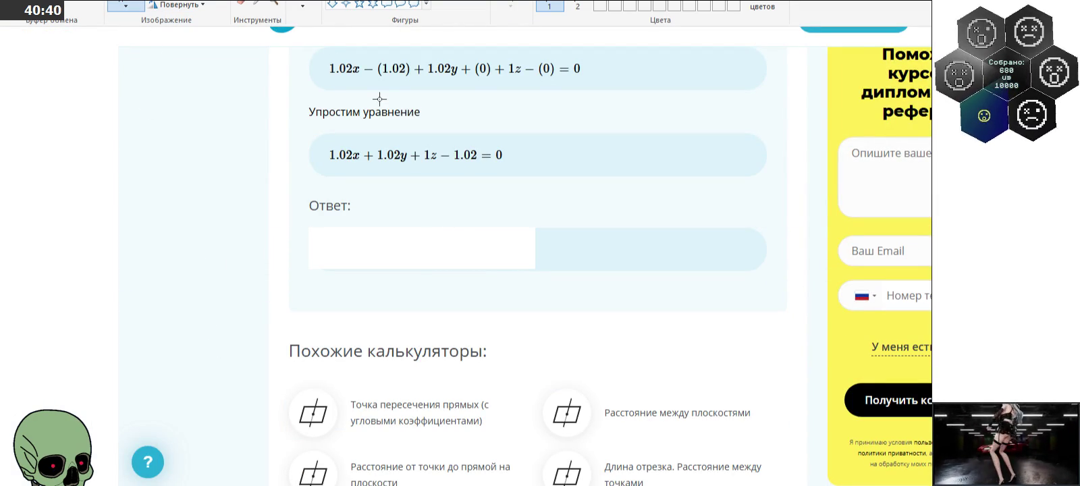
Step: Zoom out and delete the whole large pasted screenshot
{"action": "left_click", "coordinate": [270, 5]}
{"action": "right_click", "coordinate": [287, 189]}
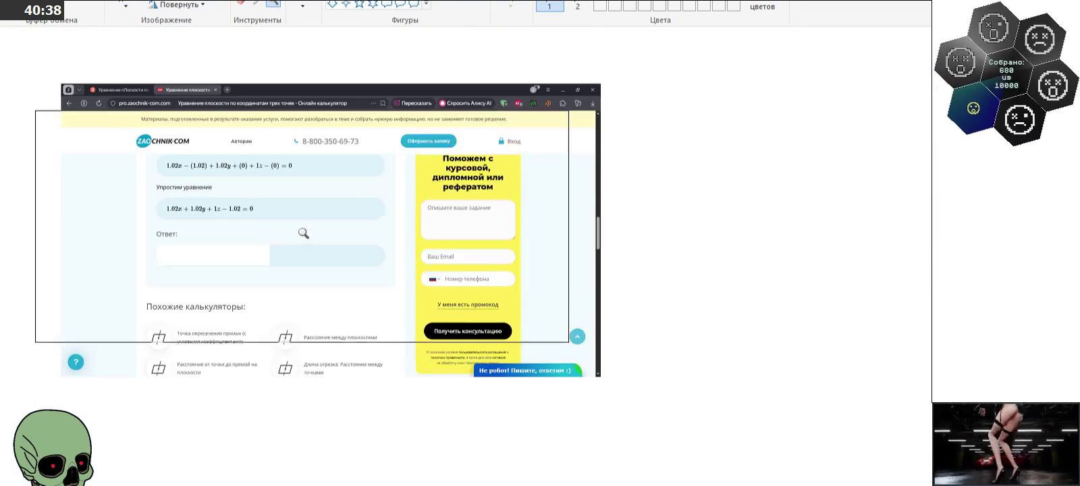
{"action": "left_click_drag", "start_coordinate": [36, 66], "coordinate": [671, 413]}
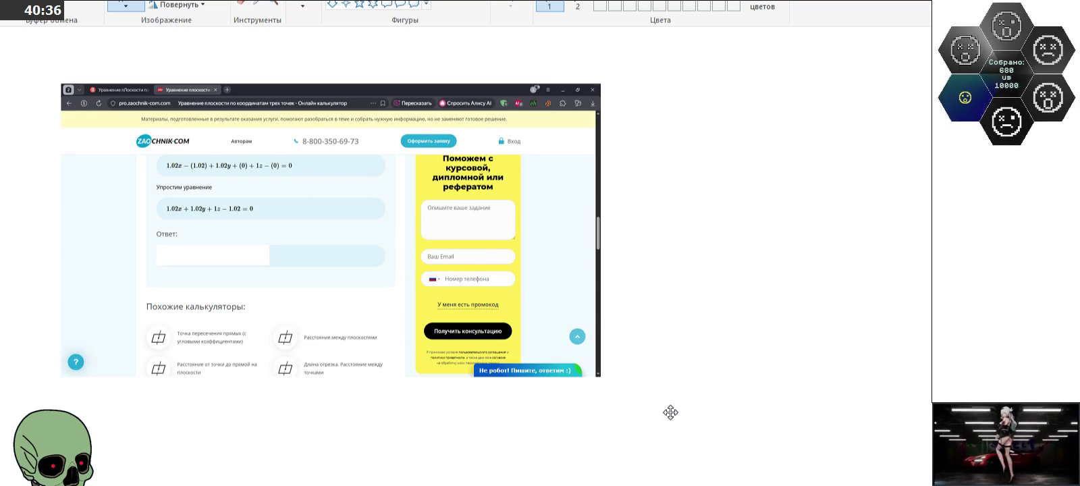
{"action": "key", "text": "Delete"}
Step: Paste the cropped 1.02x+1.02y+1z−1.02=0 image beside the axes sketch and magnify it
{"action": "scroll", "coordinate": [344, 324], "scroll_direction": "up", "scroll_amount": 5}
{"action": "key", "text": "ctrl+v"}
{"action": "scroll", "coordinate": [125, 96], "scroll_direction": "up", "scroll_amount": 3}
{"action": "left_click_drag", "start_coordinate": [99, 156], "coordinate": [524, 92]}
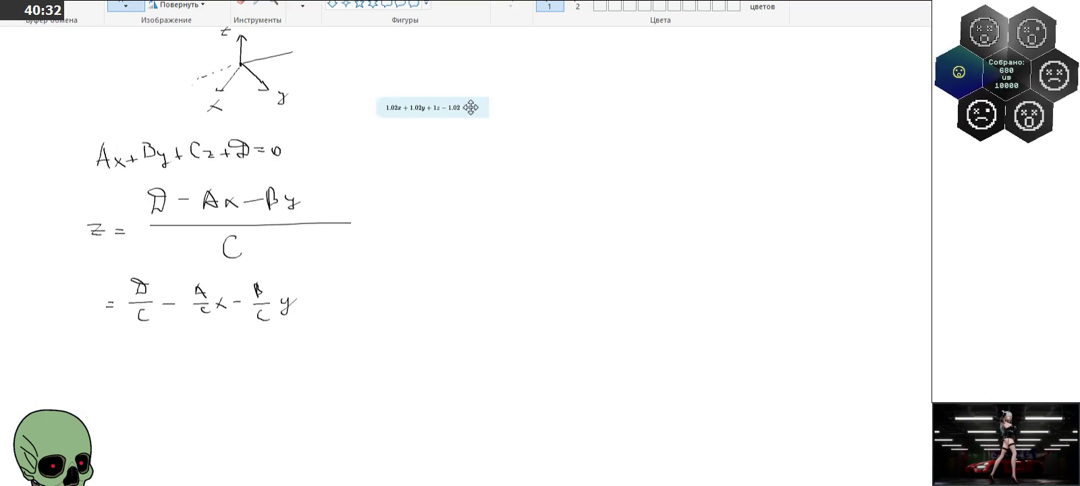
{"action": "left_click", "coordinate": [480, 215]}
{"action": "scroll", "coordinate": [449, 209], "scroll_direction": "up", "scroll_amount": 3}
{"action": "left_click", "coordinate": [273, 4]}
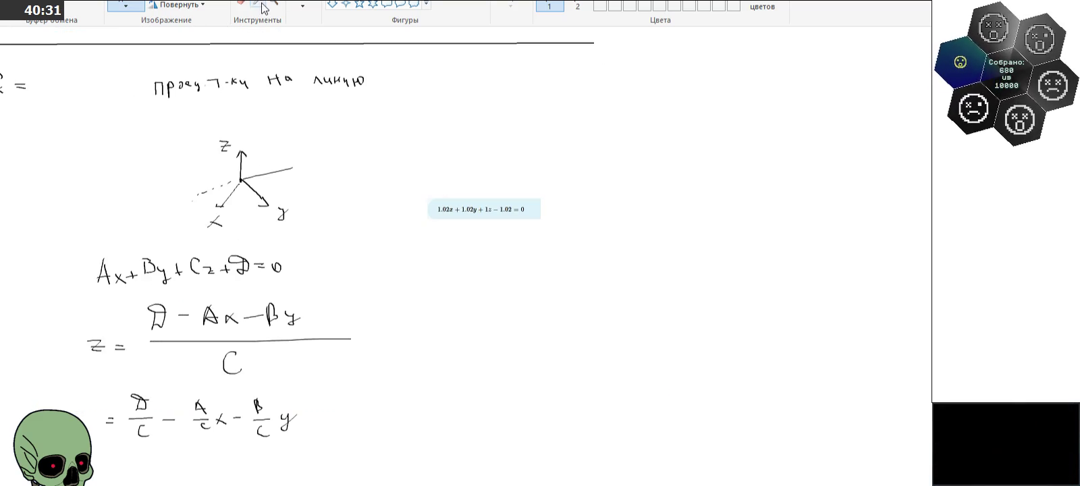
{"action": "left_click", "coordinate": [512, 246]}
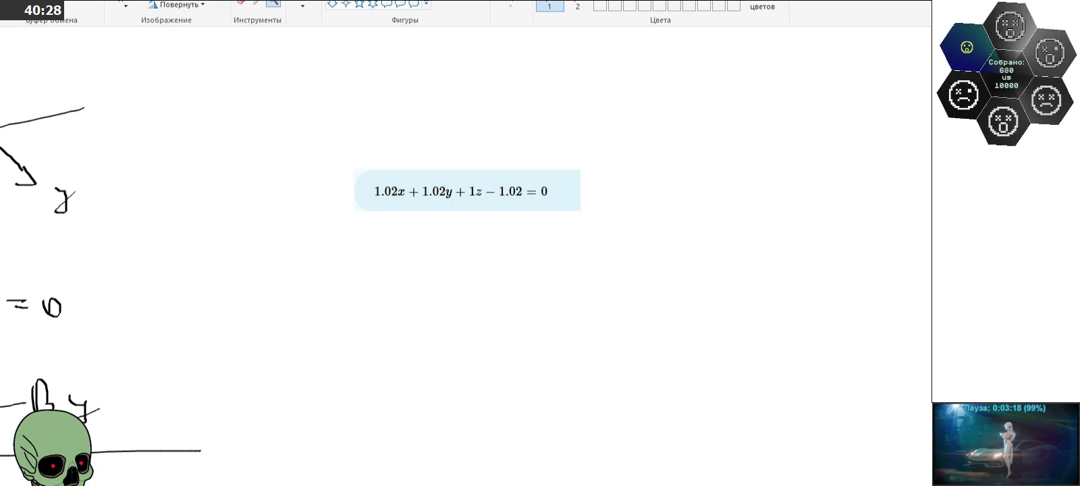
{"action": "key", "text": "alt+Tab"}
Step: Scroll up through the calculator's determinant steps to the point A/B/C fields
{"action": "scroll", "coordinate": [338, 347], "scroll_direction": "up", "scroll_amount": 3}
{"action": "scroll", "coordinate": [338, 347], "scroll_direction": "up", "scroll_amount": 5}
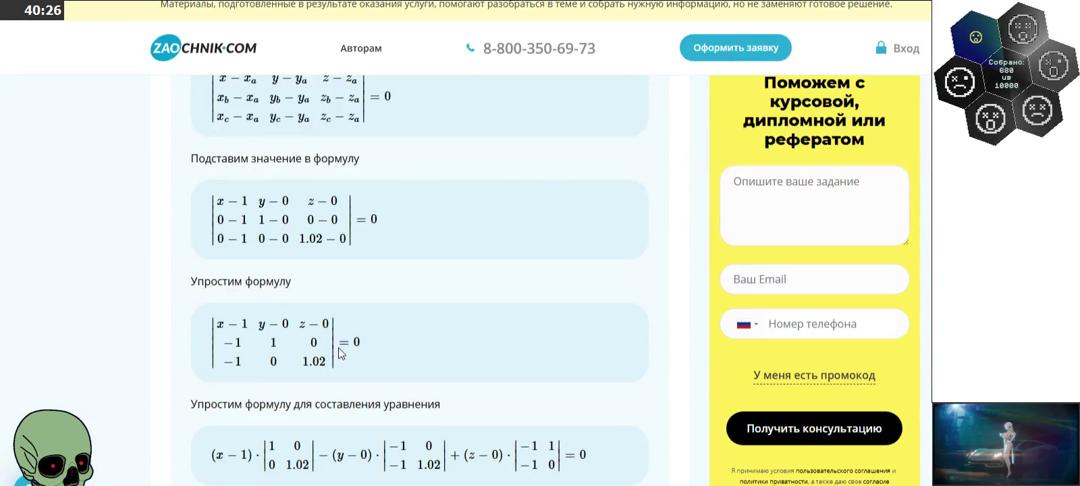
{"action": "scroll", "coordinate": [338, 347], "scroll_direction": "up", "scroll_amount": 5}
{"action": "scroll", "coordinate": [338, 348], "scroll_direction": "up", "scroll_amount": 3}
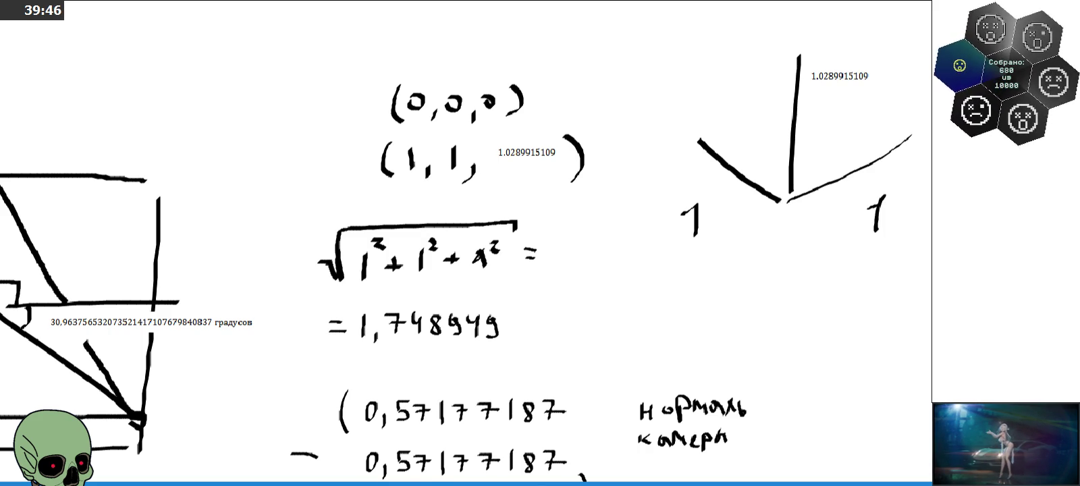
{"action": "key", "text": "alt+Tab"}
Step: In a new tab, search Yandex for 'нормаль плоскости по уравнению'
{"action": "key", "text": "ctrl+t"}
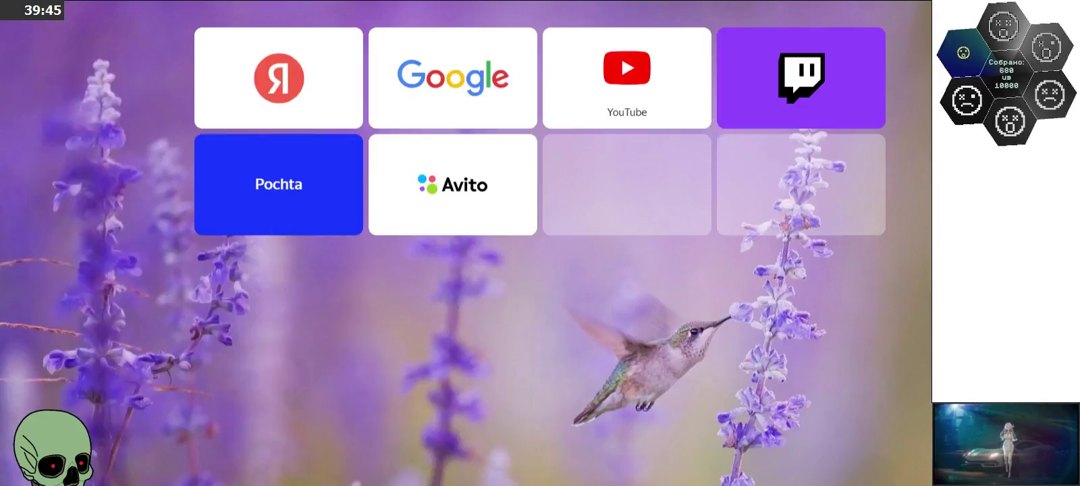
{"action": "type", "text": "нормаль"}
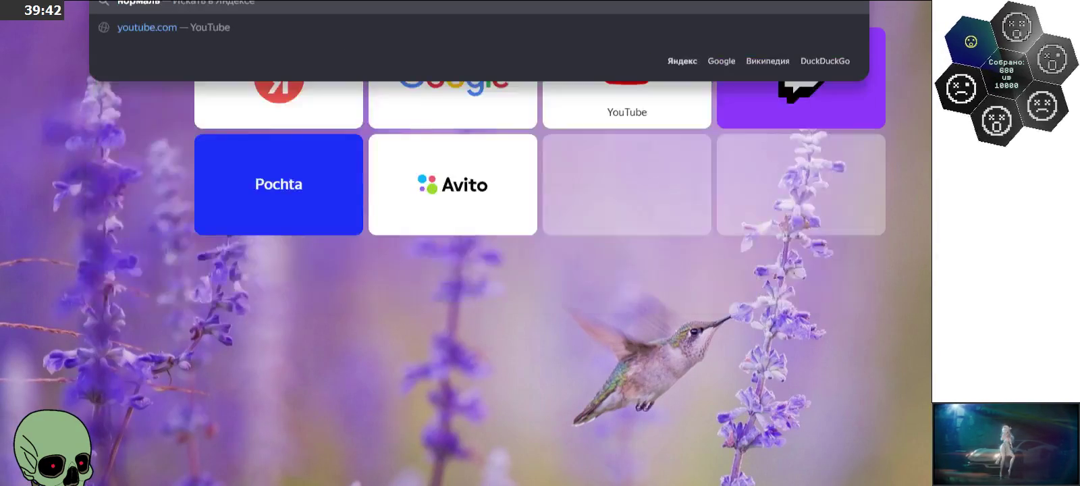
{"action": "type", "text": "носкости по уравнению"}
{"action": "key", "text": "Return"}
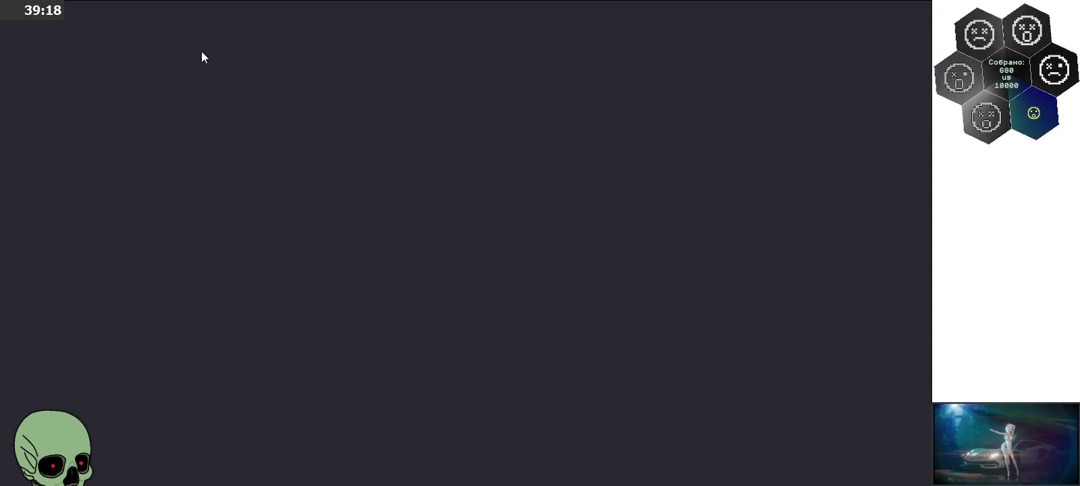
{"action": "mouse_move", "coordinate": [505, 203]}
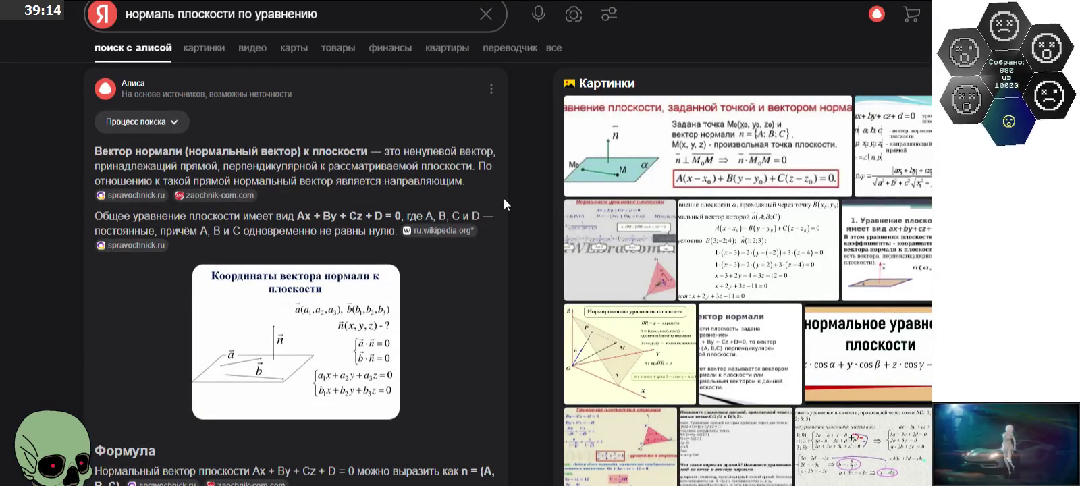
Step: Find and highlight the result stating the plane's normal is n = (A, B, C)
{"action": "scroll", "coordinate": [503, 196], "scroll_direction": "down", "scroll_amount": 1}
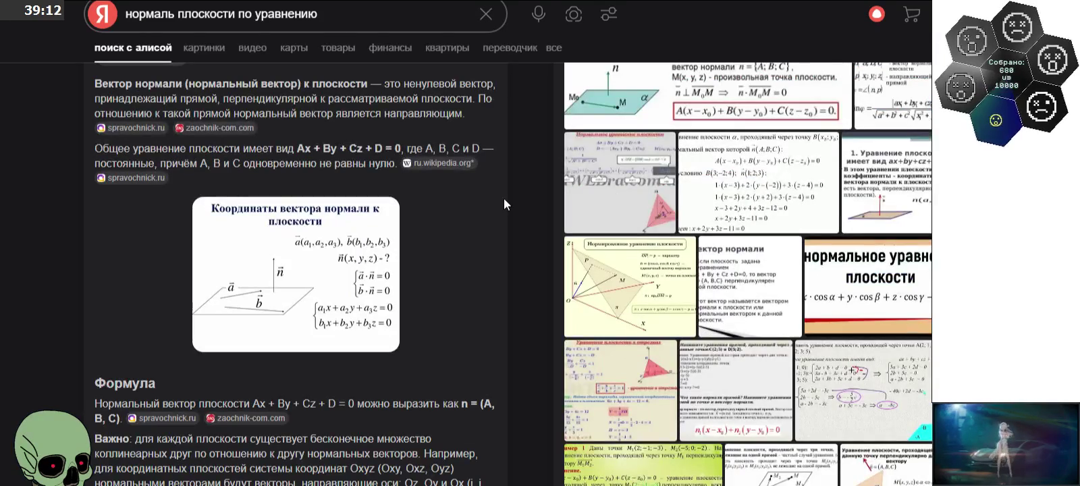
{"action": "scroll", "coordinate": [503, 198], "scroll_direction": "down", "scroll_amount": 1}
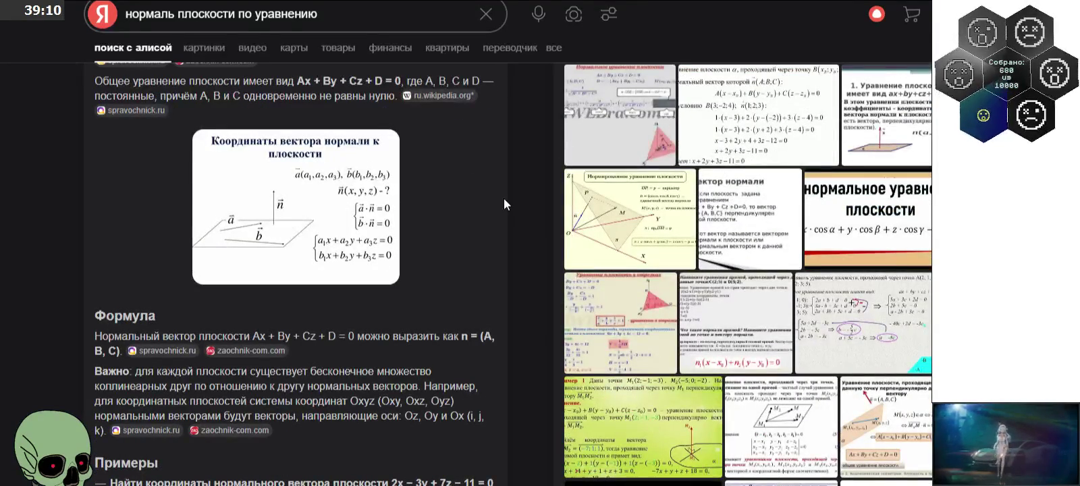
{"action": "scroll", "coordinate": [502, 196], "scroll_direction": "down", "scroll_amount": 1}
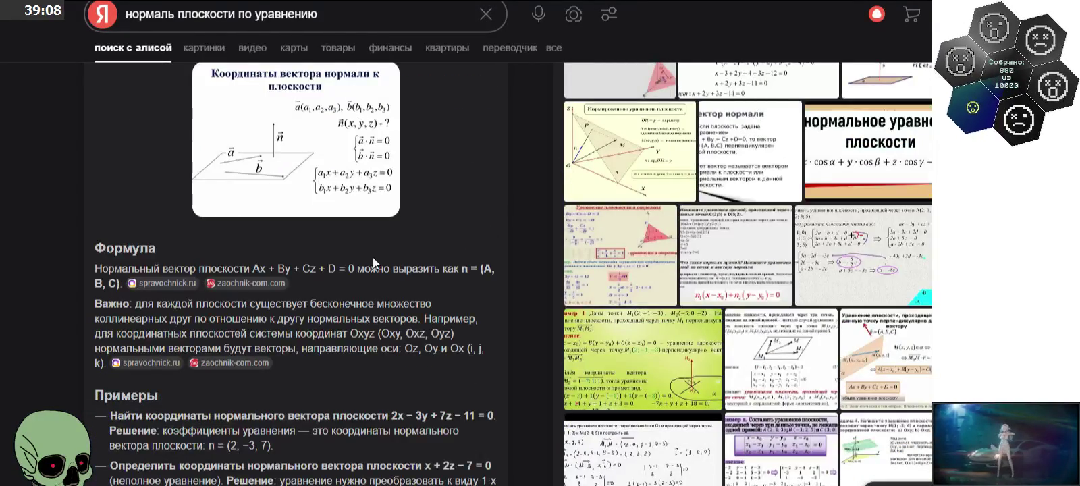
{"action": "left_click_drag", "start_coordinate": [363, 265], "coordinate": [492, 266]}
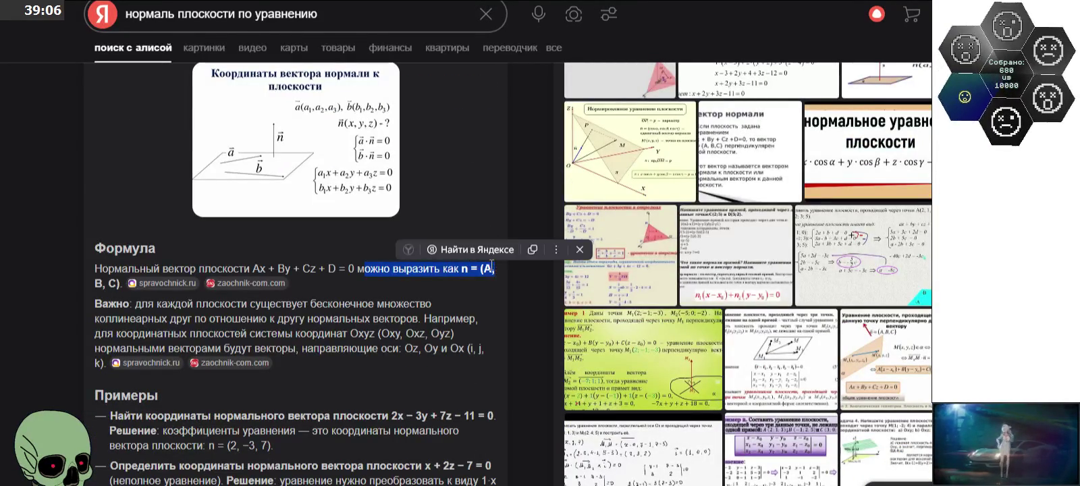
{"action": "left_click", "coordinate": [492, 265]}
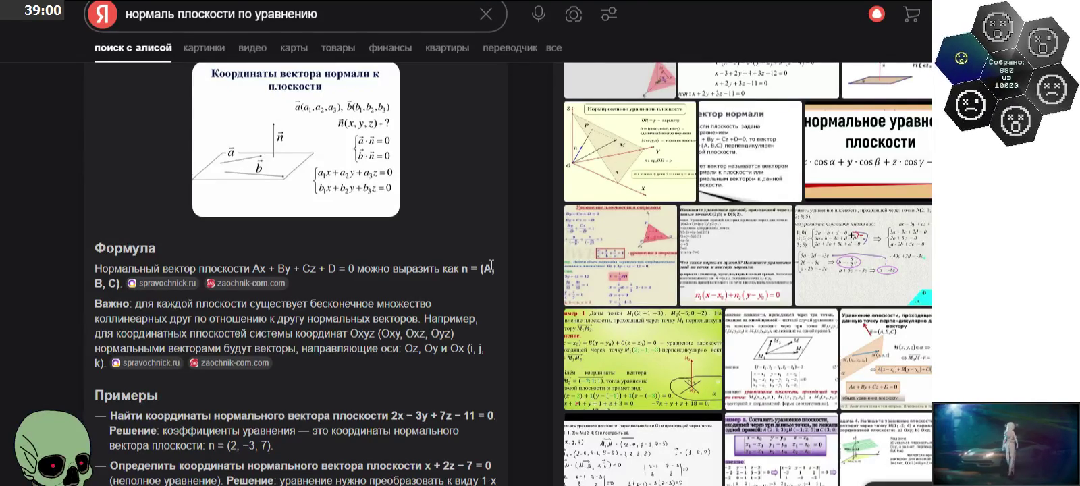
{"action": "key", "text": "alt+Left"}
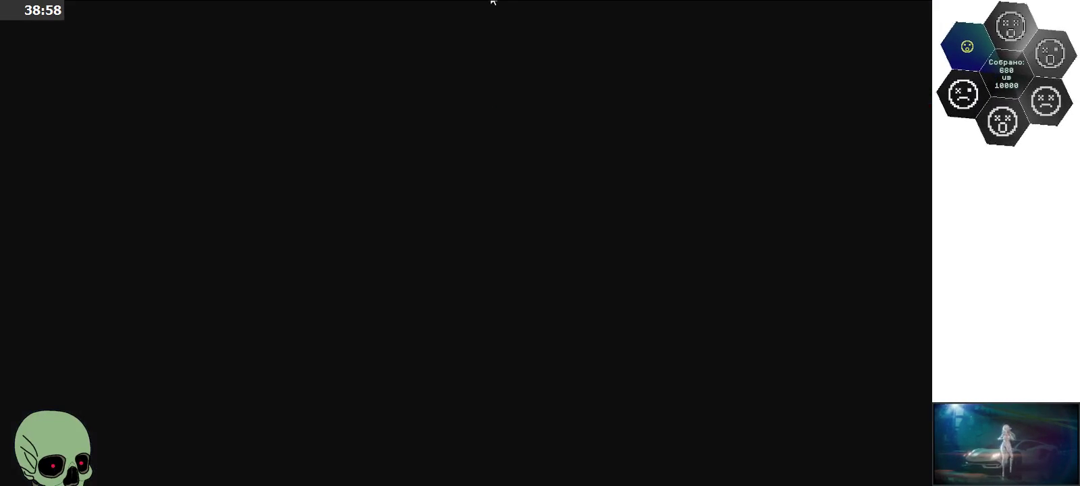
{"action": "key", "text": "alt+Right"}
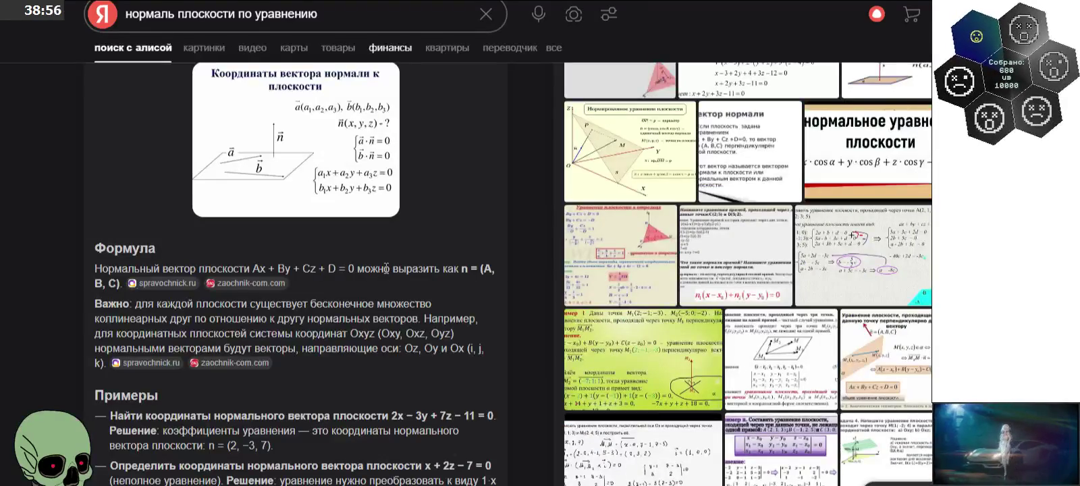
{"action": "left_click_drag", "start_coordinate": [356, 268], "coordinate": [510, 274]}
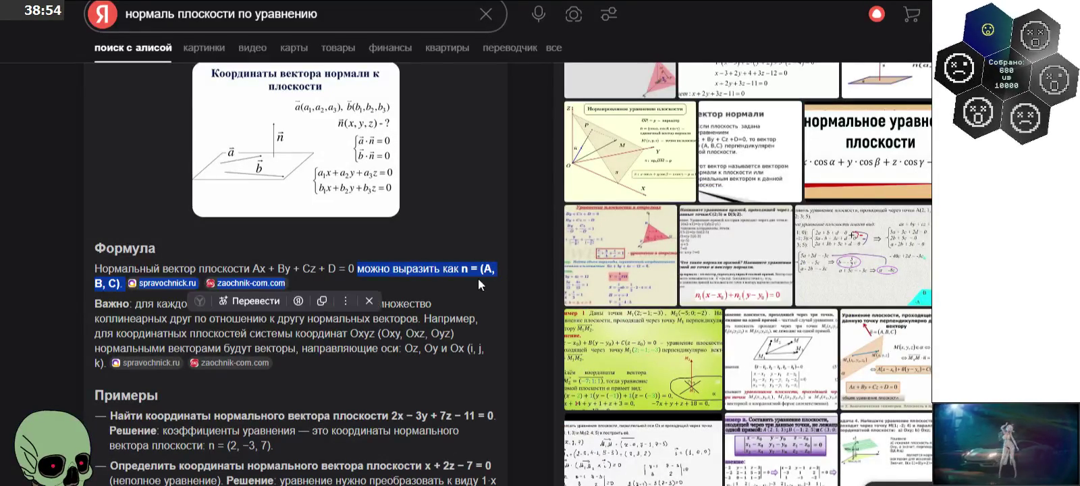
{"action": "left_click", "coordinate": [346, 272]}
Step: Go back to the zaochnik calculator tab after checking the equation in Paint
{"action": "key", "text": "alt+Left"}
{"action": "key", "text": "alt+Left"}
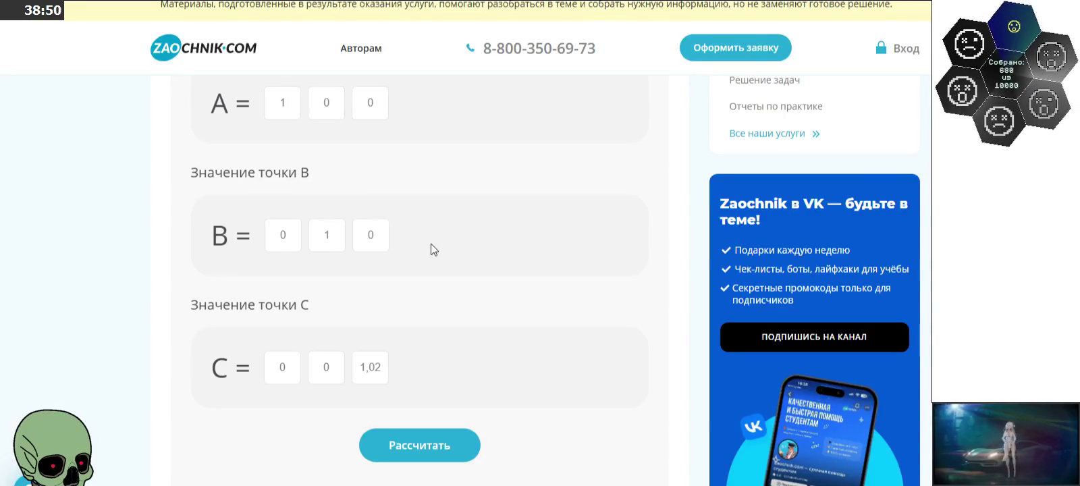
{"action": "key", "text": "alt+Tab"}
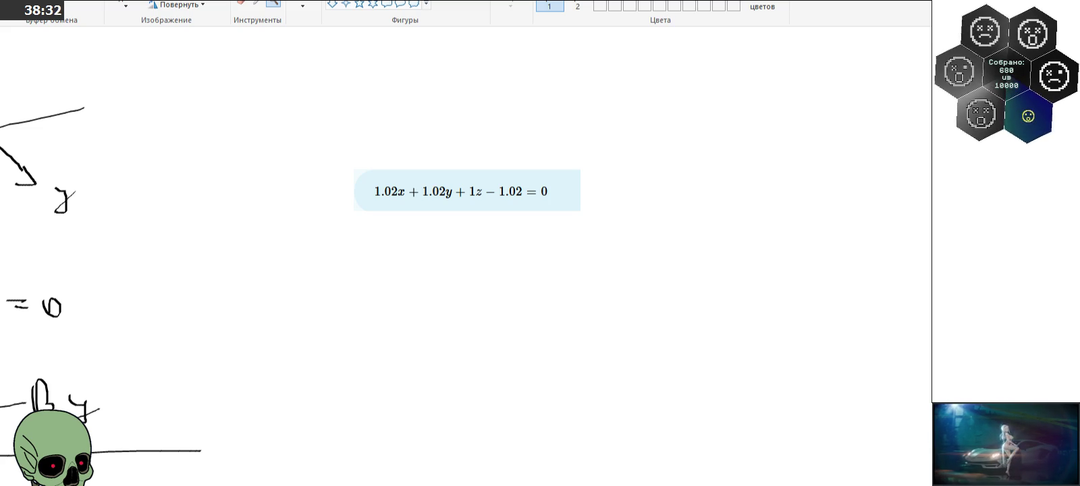
{"action": "key", "text": "alt+Tab"}
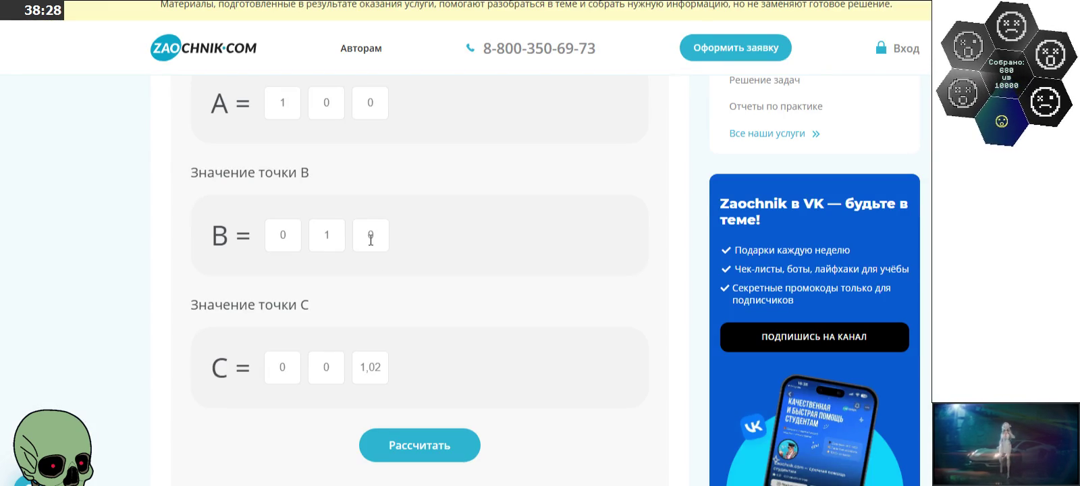
{"action": "left_click", "coordinate": [335, 239]}
Step: Use A(1.02,0,0), B(0,1.02,0), C(0,0,1) and calculate 1.02x+1.02y+1.0404z−1.0404=0
{"action": "type", "text": ",02"}
{"action": "left_click", "coordinate": [289, 107]}
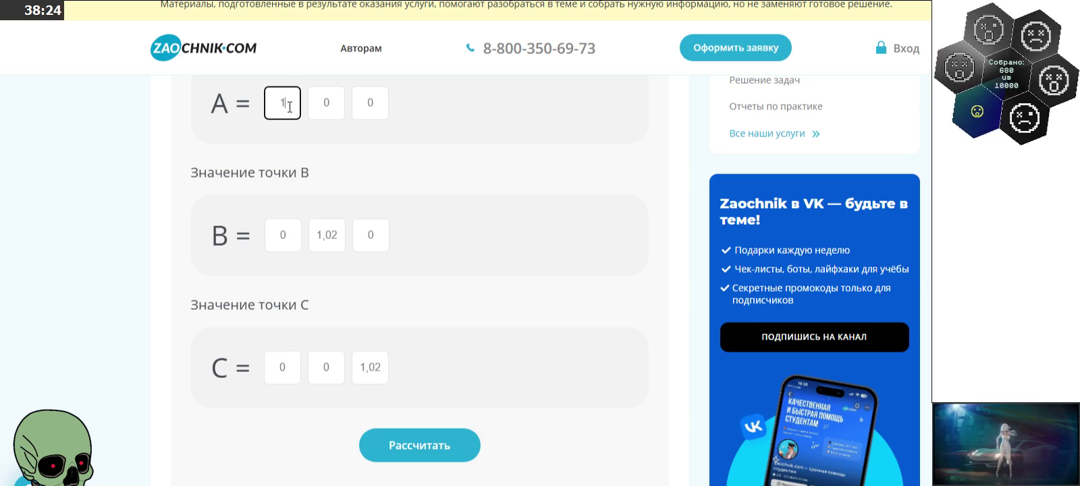
{"action": "type", "text": ",02"}
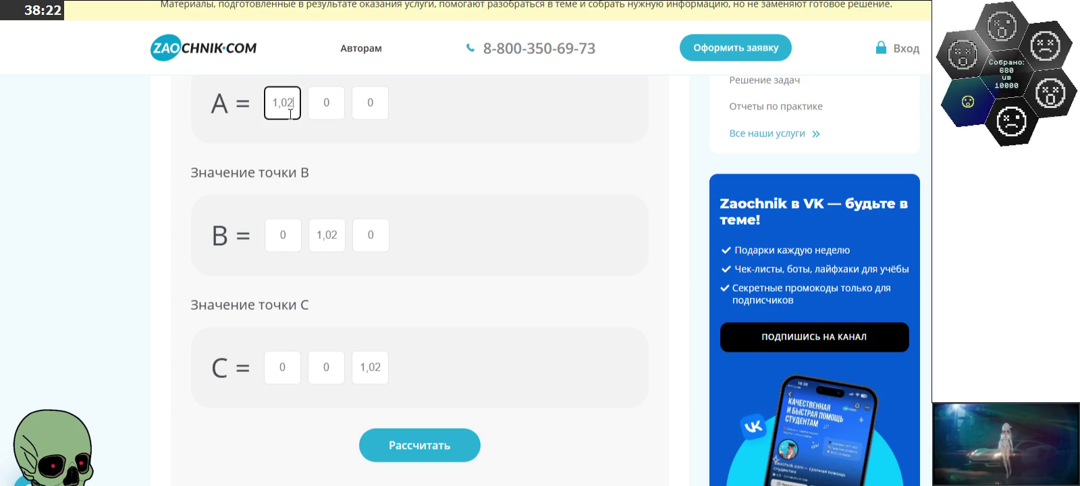
{"action": "double_click", "coordinate": [377, 372]}
{"action": "type", "text": "1"}
{"action": "left_click", "coordinate": [424, 442]}
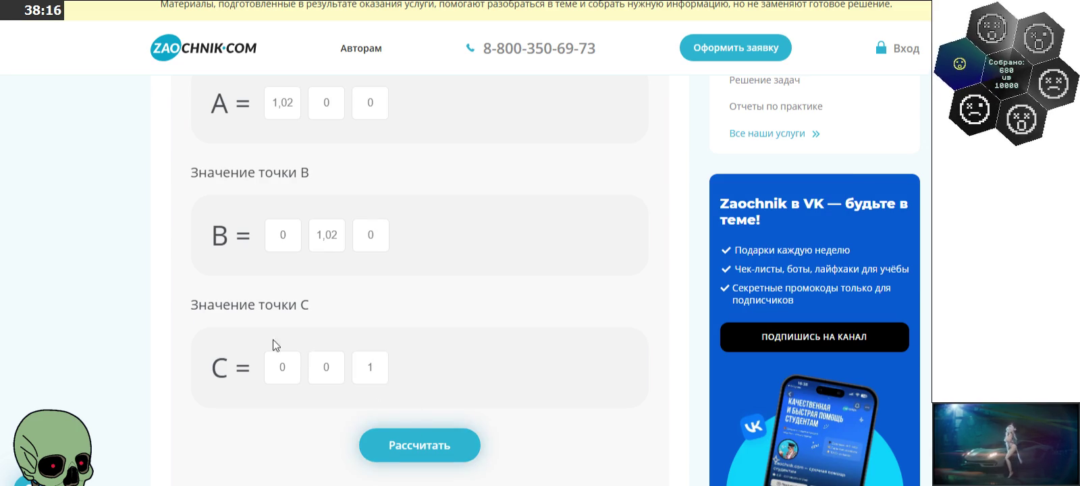
{"action": "scroll", "coordinate": [164, 296], "scroll_direction": "down", "scroll_amount": 5}
{"action": "scroll", "coordinate": [164, 295], "scroll_direction": "down", "scroll_amount": 5}
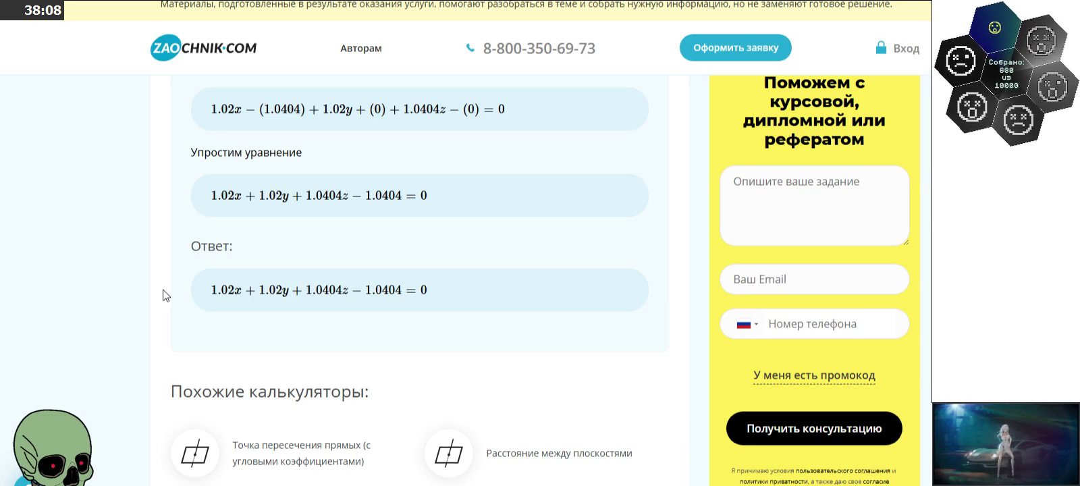
{"action": "scroll", "coordinate": [164, 295], "scroll_direction": "up", "scroll_amount": 4}
Step: Scroll up on Zaochnik.com to check the entered points A, B and C
{"action": "scroll", "coordinate": [164, 295], "scroll_direction": "up", "scroll_amount": 3}
{"action": "scroll", "coordinate": [164, 295], "scroll_direction": "up", "scroll_amount": 4}
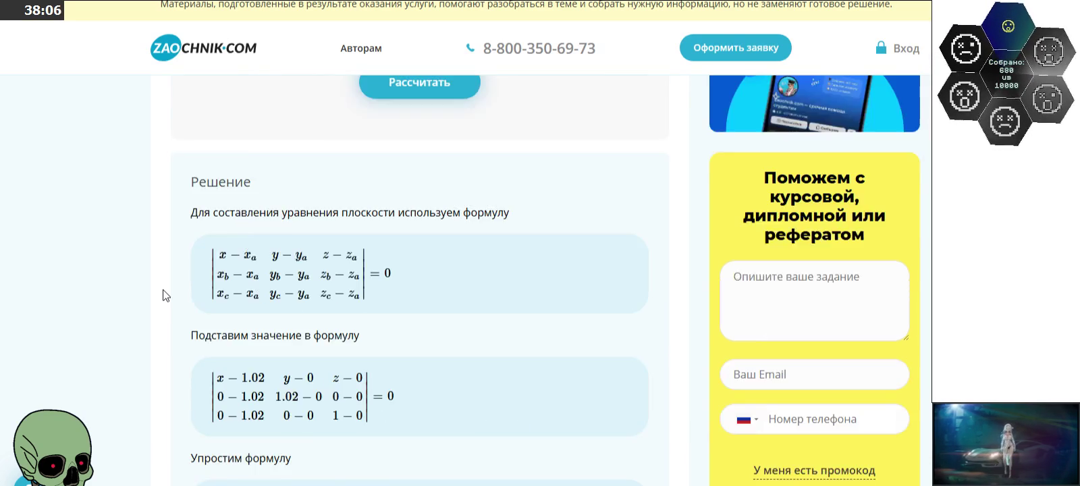
{"action": "scroll", "coordinate": [164, 295], "scroll_direction": "up", "scroll_amount": 4}
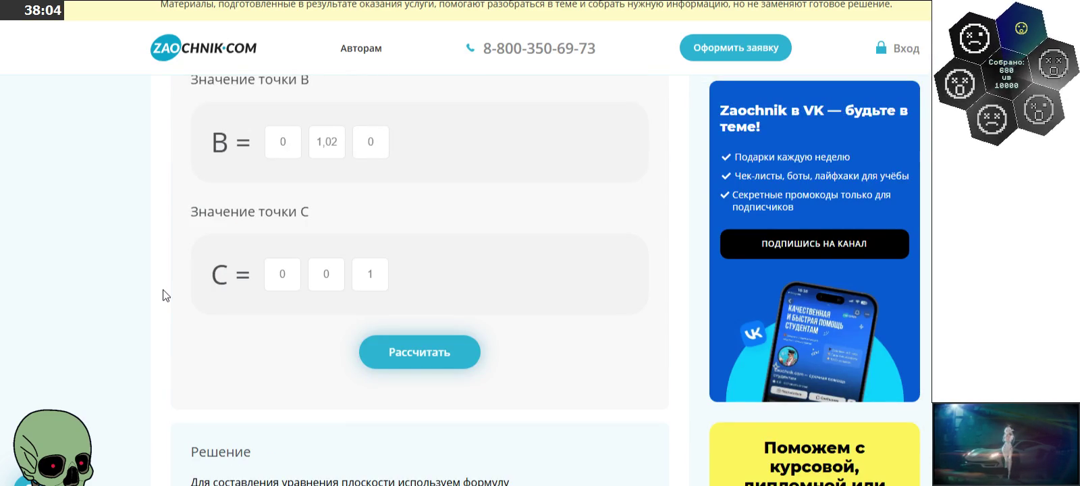
{"action": "scroll", "coordinate": [164, 295], "scroll_direction": "up", "scroll_amount": 2}
{"action": "scroll", "coordinate": [164, 295], "scroll_direction": "up", "scroll_amount": 2}
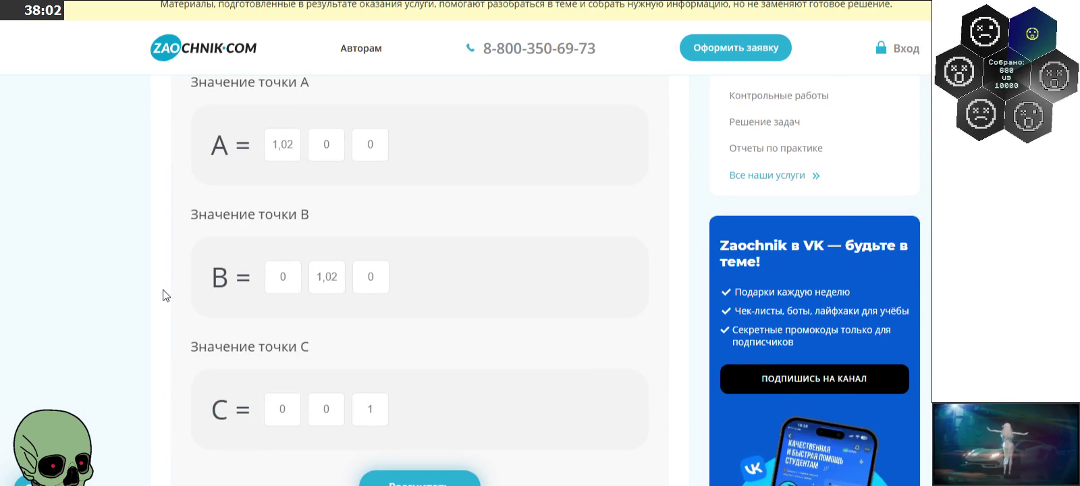
Step: Read through the solution steps, then return to the Paint canvas
{"action": "scroll", "coordinate": [164, 295], "scroll_direction": "down", "scroll_amount": 5}
{"action": "scroll", "coordinate": [164, 295], "scroll_direction": "down", "scroll_amount": 5}
{"action": "scroll", "coordinate": [164, 295], "scroll_direction": "down", "scroll_amount": 3}
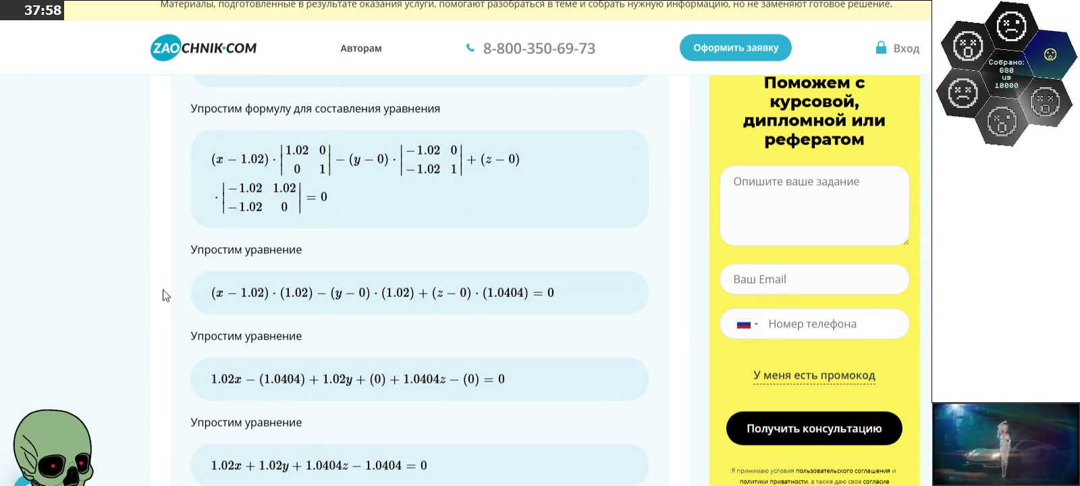
{"action": "scroll", "coordinate": [164, 295], "scroll_direction": "down", "scroll_amount": 2}
{"action": "scroll", "coordinate": [164, 295], "scroll_direction": "down", "scroll_amount": 1}
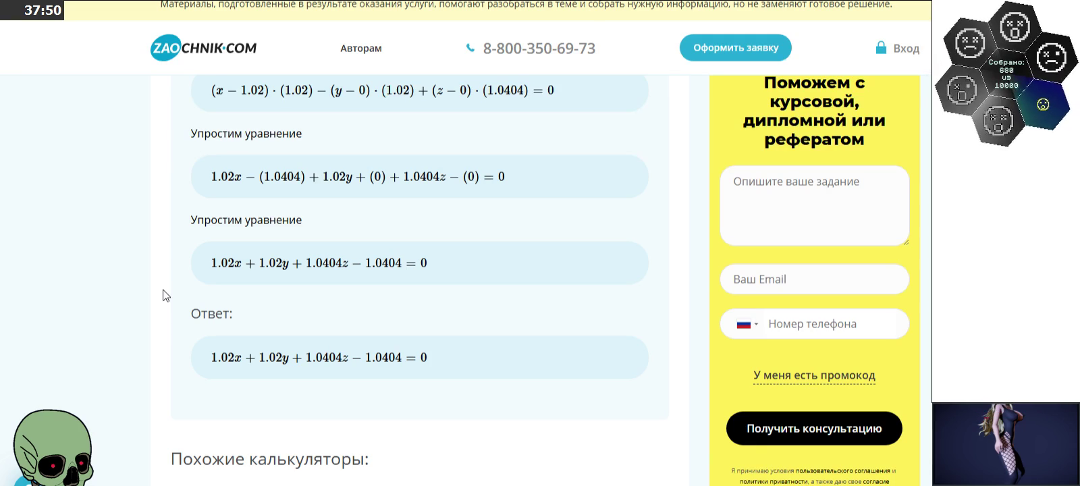
{"action": "key", "text": "alt+Tab"}
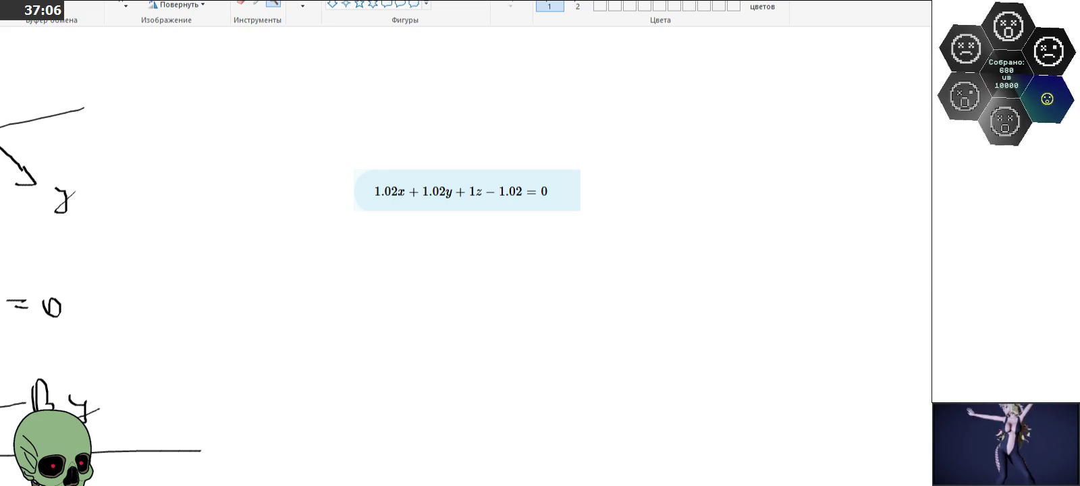
{"action": "scroll", "coordinate": [347, 146], "scroll_direction": "left", "scroll_amount": 3, "text": "shift"}
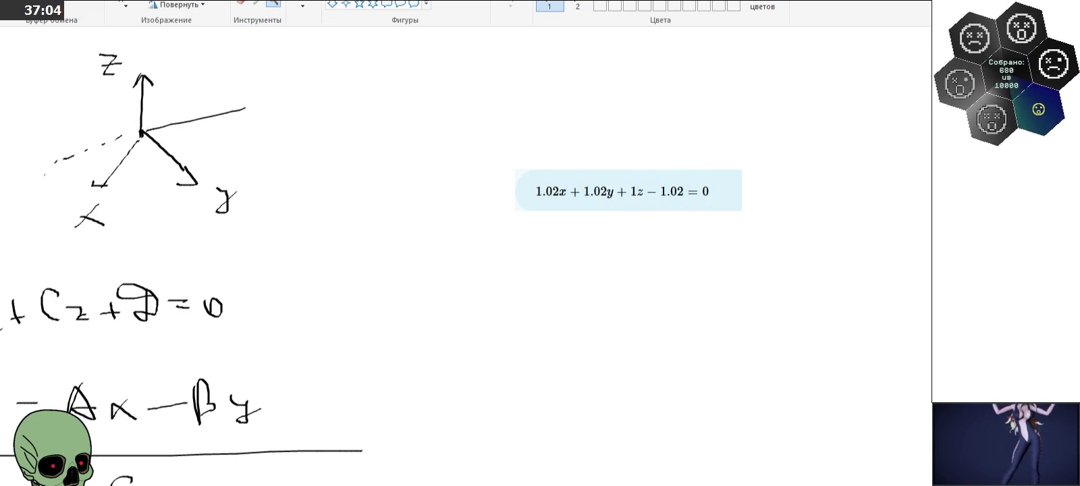
Step: Draw a rectangular selection around the − 1.02 term of the pasted equation
{"action": "left_click", "coordinate": [125, 5]}
{"action": "mouse_move", "coordinate": [600, 176]}
{"action": "left_mouse_down"}
{"action": "mouse_move", "coordinate": [657, 202]}
{"action": "mouse_move", "coordinate": [642, 208]}
{"action": "left_mouse_up"}
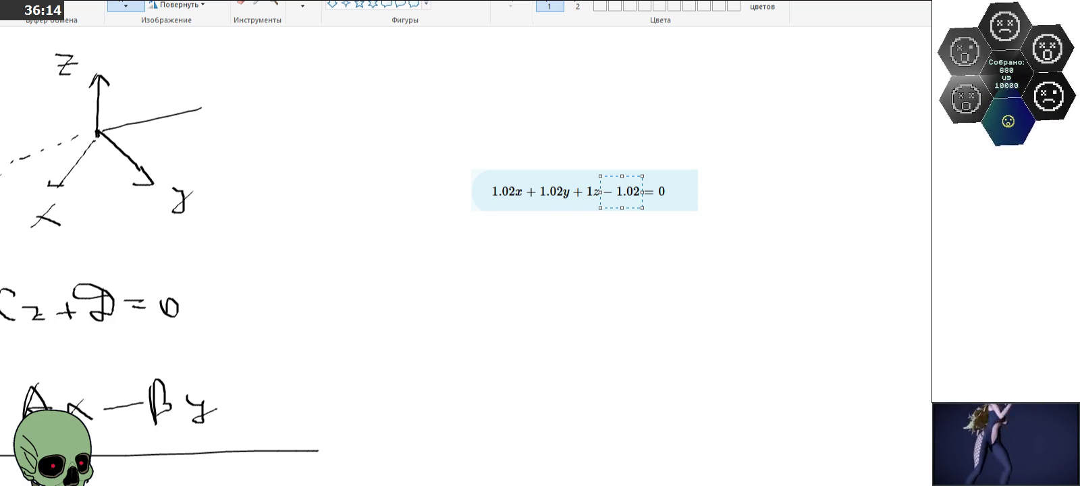
{"action": "scroll", "coordinate": [466, 256], "scroll_direction": "left", "scroll_amount": 3}
{"action": "scroll", "coordinate": [466, 256], "scroll_direction": "left", "scroll_amount": 2}
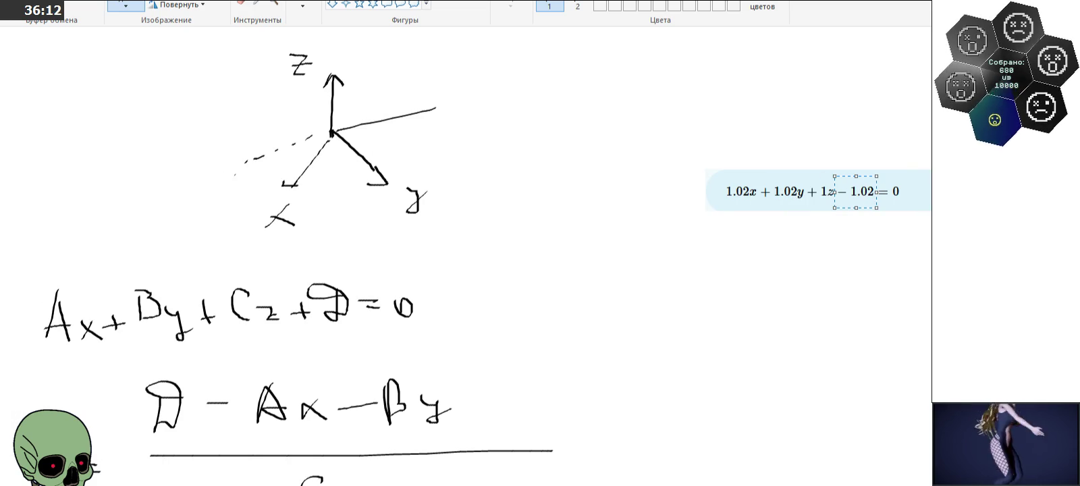
{"action": "scroll", "coordinate": [466, 257], "scroll_direction": "left", "scroll_amount": 1}
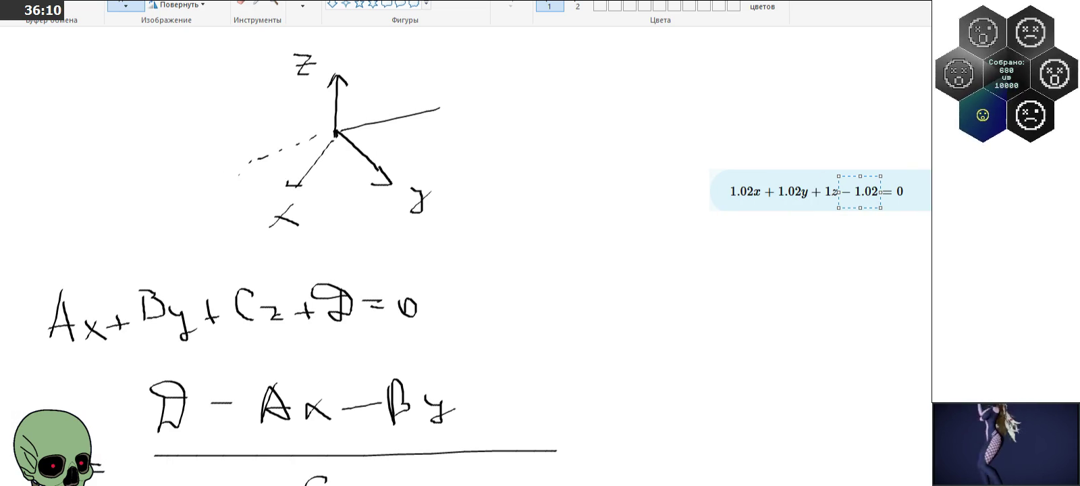
{"action": "scroll", "coordinate": [466, 257], "scroll_direction": "left", "scroll_amount": 2}
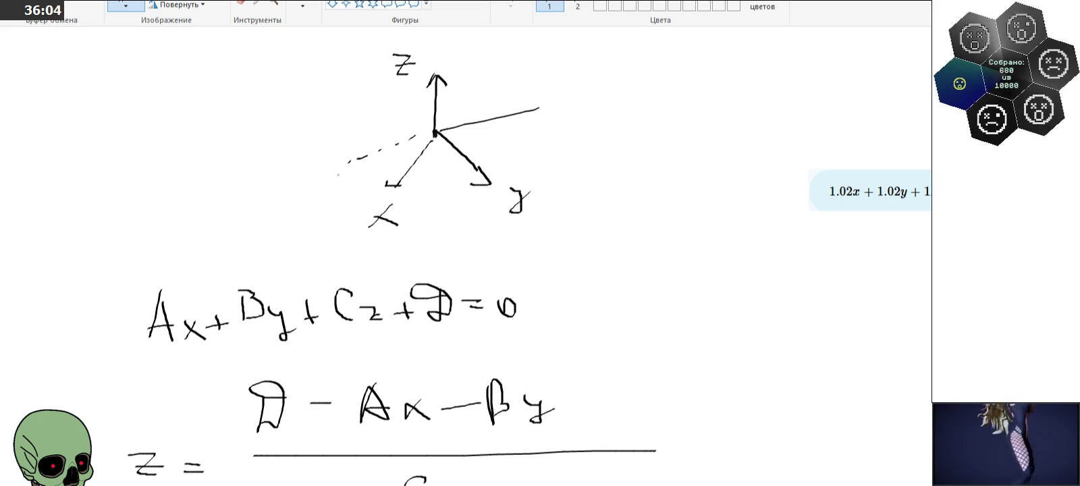
{"action": "scroll", "coordinate": [487, 208], "scroll_direction": "down", "scroll_amount": 5}
{"action": "scroll", "coordinate": [490, 209], "scroll_direction": "up", "scroll_amount": 3}
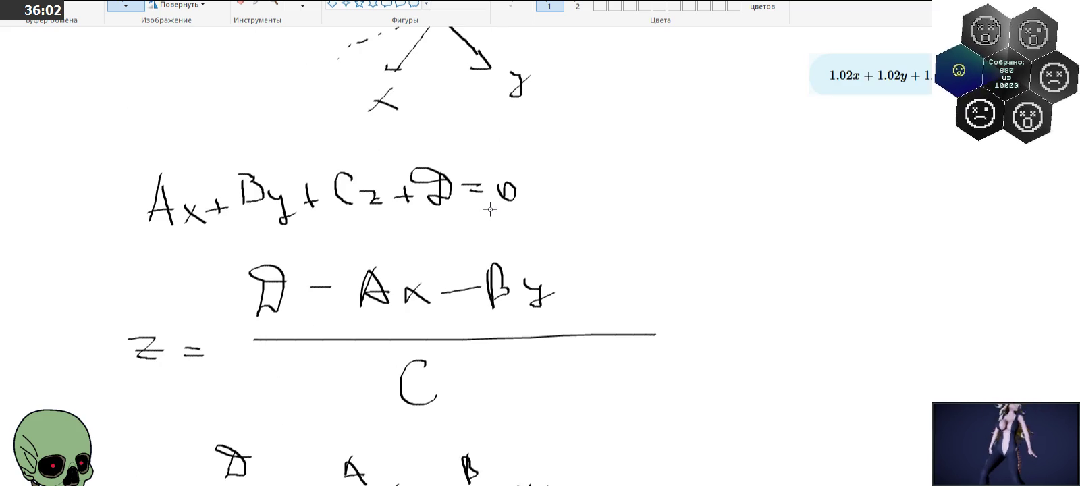
{"action": "scroll", "coordinate": [490, 209], "scroll_direction": "down", "scroll_amount": 5}
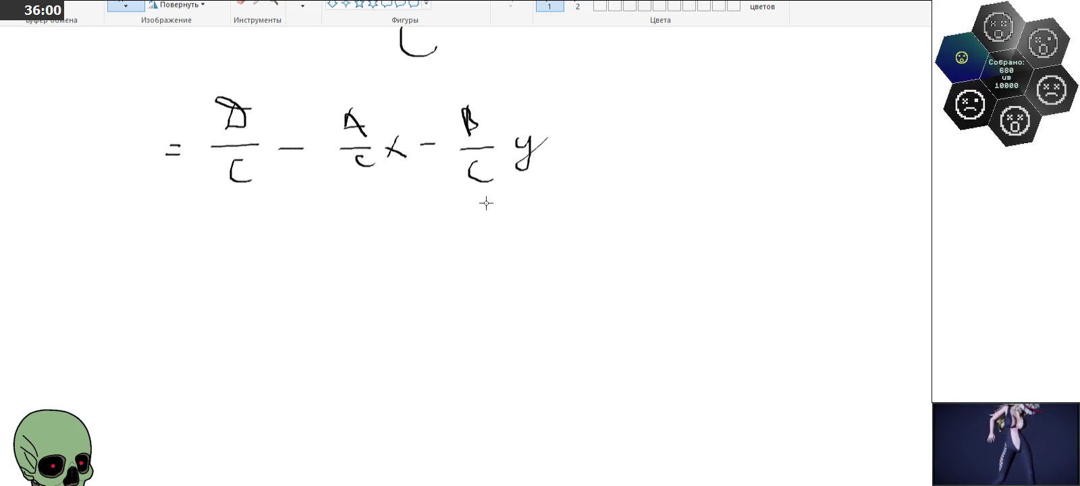
{"action": "scroll", "coordinate": [294, 253], "scroll_direction": "up", "scroll_amount": 3}
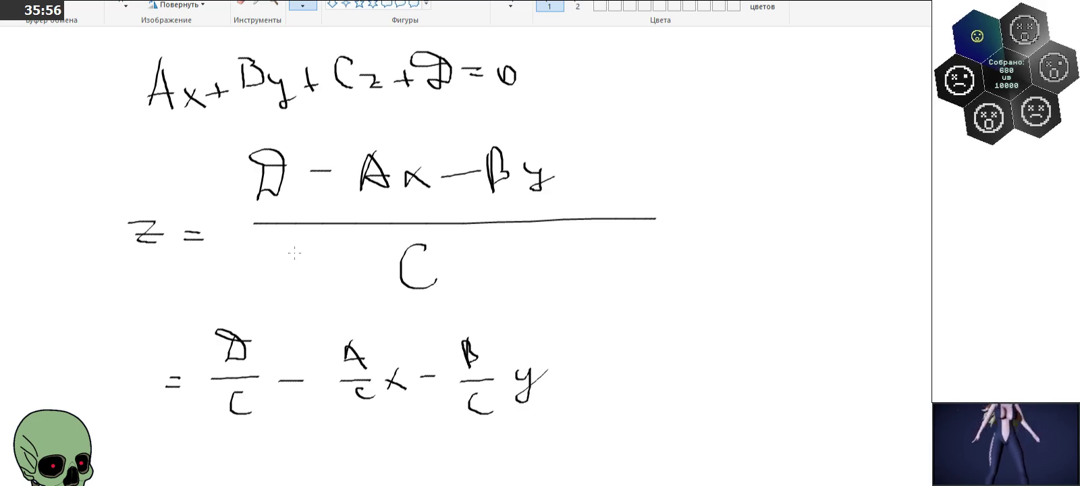
{"action": "mouse_move", "coordinate": [71, 446]}
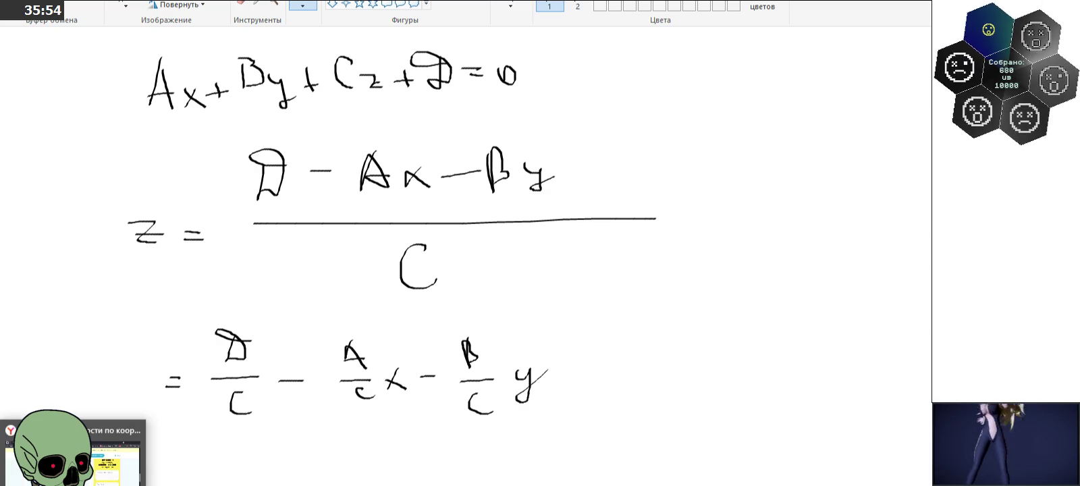
{"action": "left_click", "coordinate": [101, 416]}
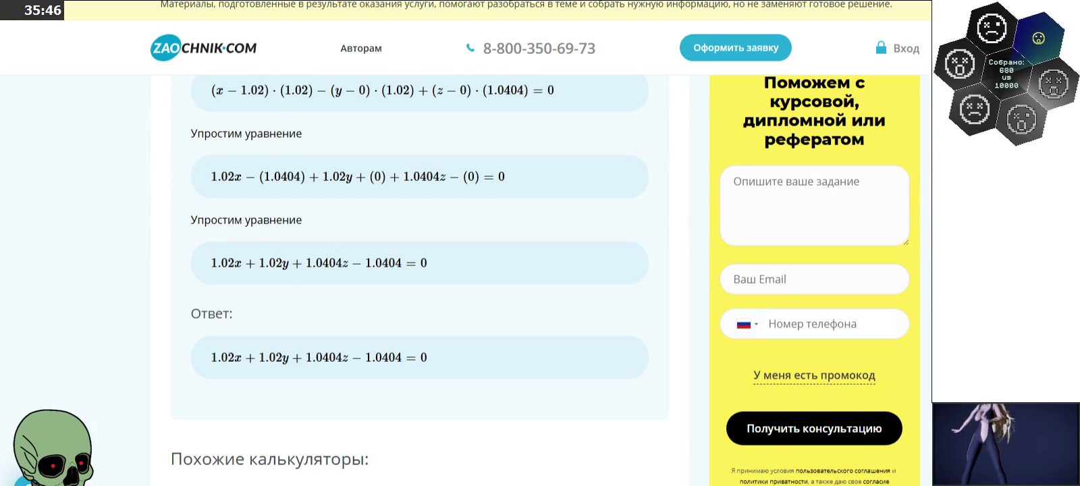
Step: Close the calculator and scroll the Yandex 'нормаль плоскости по уравнению' results to the Wikipedia entry
{"action": "key", "text": "ctrl+w"}
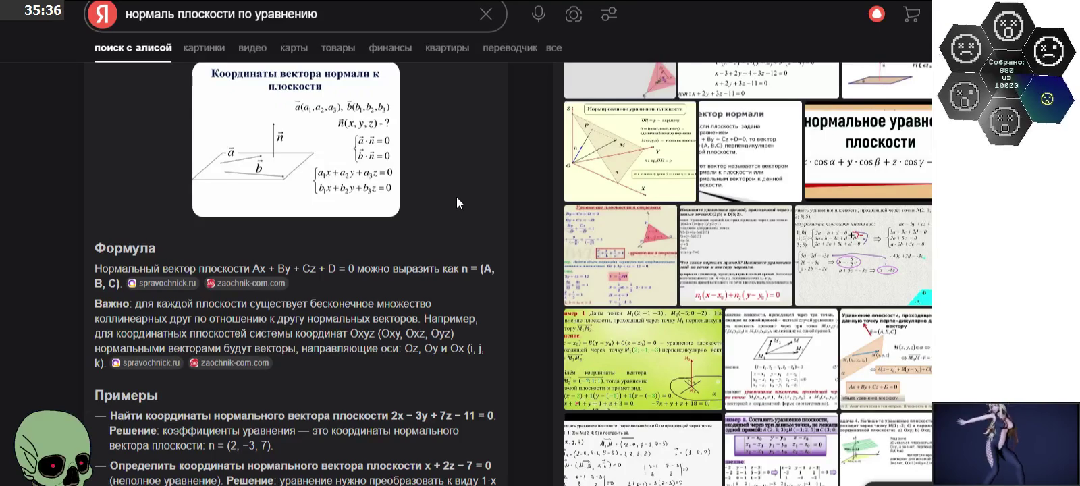
{"action": "scroll", "coordinate": [457, 199], "scroll_direction": "down", "scroll_amount": 1}
{"action": "scroll", "coordinate": [457, 199], "scroll_direction": "down", "scroll_amount": 2}
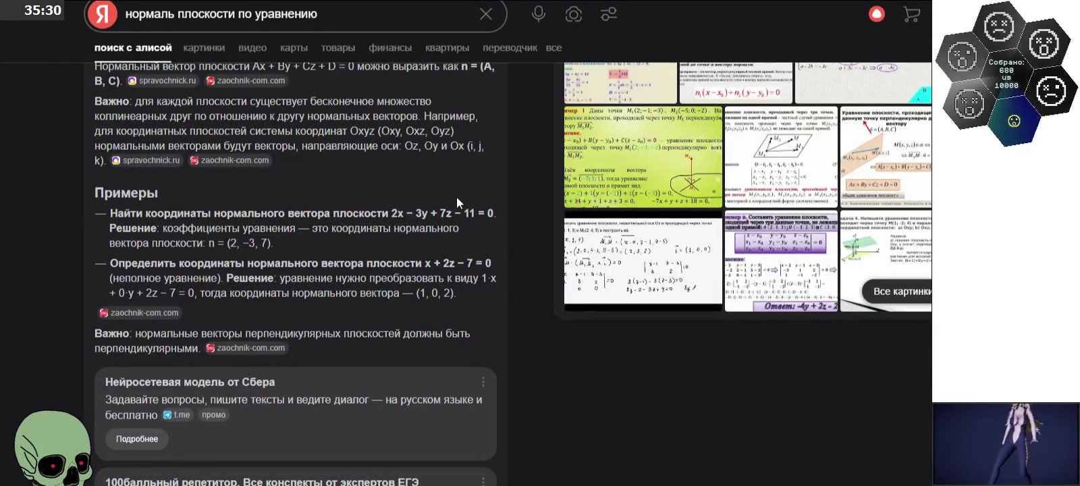
{"action": "scroll", "coordinate": [457, 197], "scroll_direction": "down", "scroll_amount": 1}
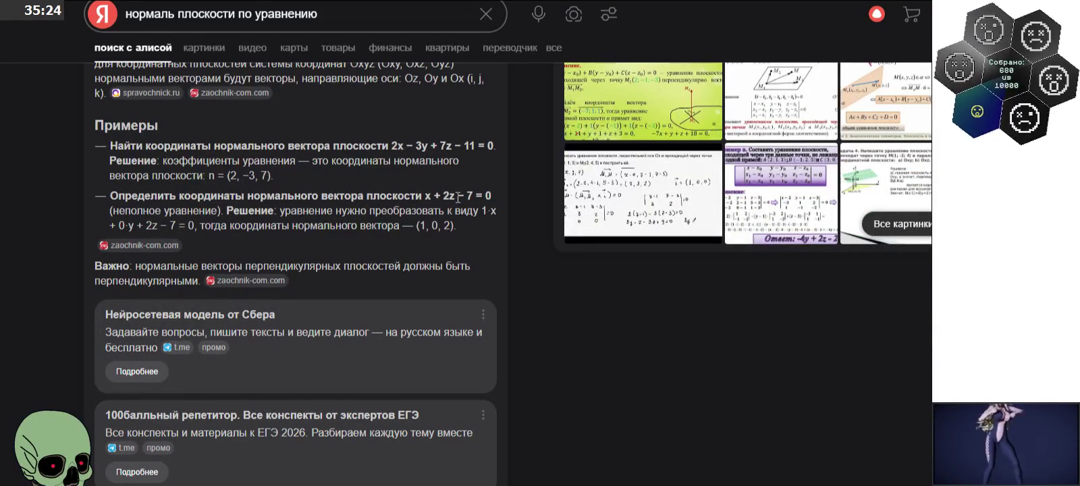
{"action": "scroll", "coordinate": [459, 197], "scroll_direction": "down", "scroll_amount": 2}
{"action": "scroll", "coordinate": [458, 203], "scroll_direction": "up", "scroll_amount": 5}
{"action": "scroll", "coordinate": [458, 203], "scroll_direction": "down", "scroll_amount": 5}
{"action": "scroll", "coordinate": [458, 203], "scroll_direction": "down", "scroll_amount": 3}
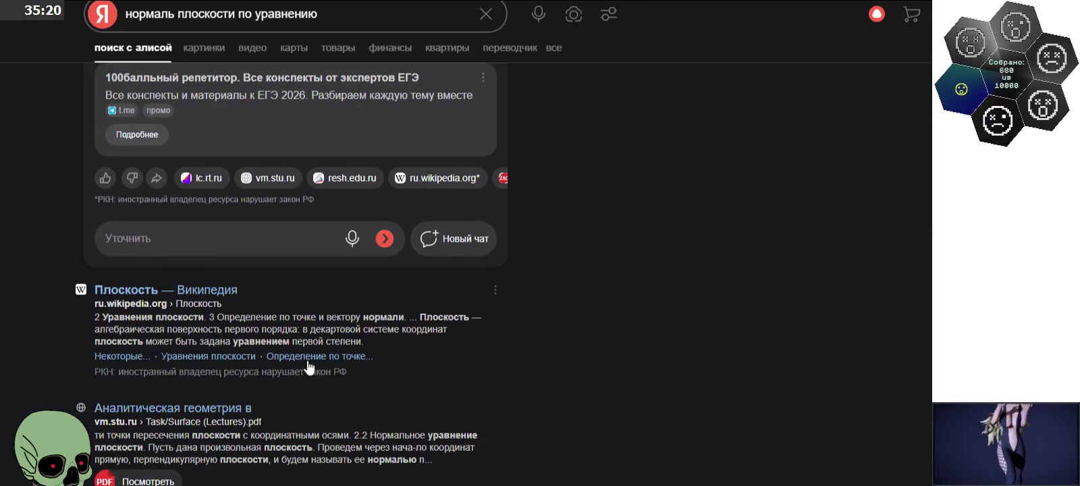
Step: Open Wikipedia's 'Плоскость' article at 'Определение по точке и вектору нормали'
{"action": "left_click", "coordinate": [232, 291]}
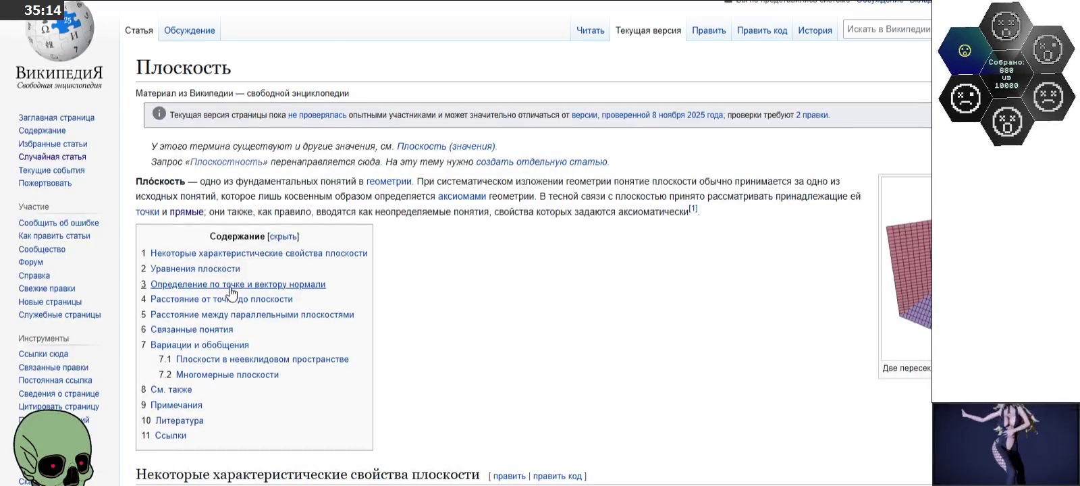
{"action": "scroll", "coordinate": [568, 255], "scroll_direction": "down", "scroll_amount": 4}
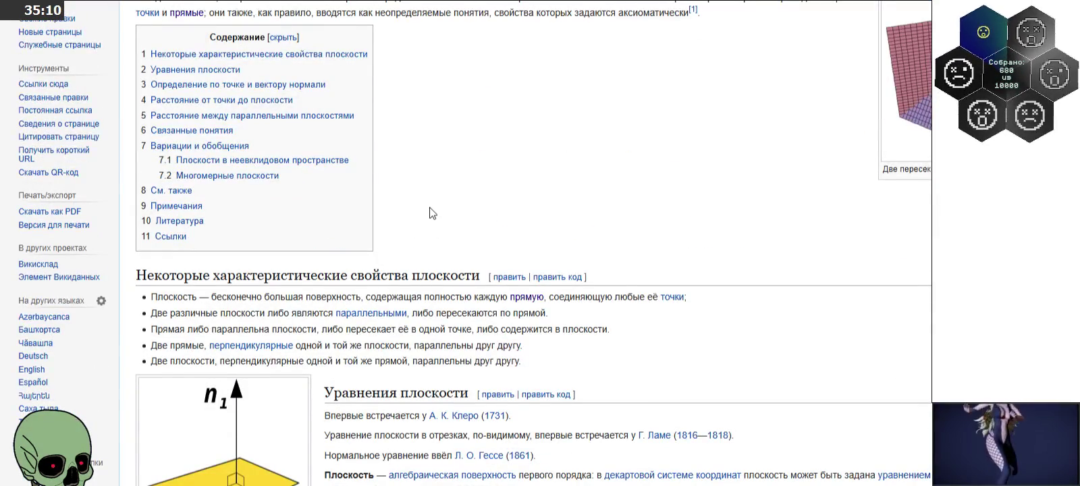
{"action": "left_click", "coordinate": [270, 85]}
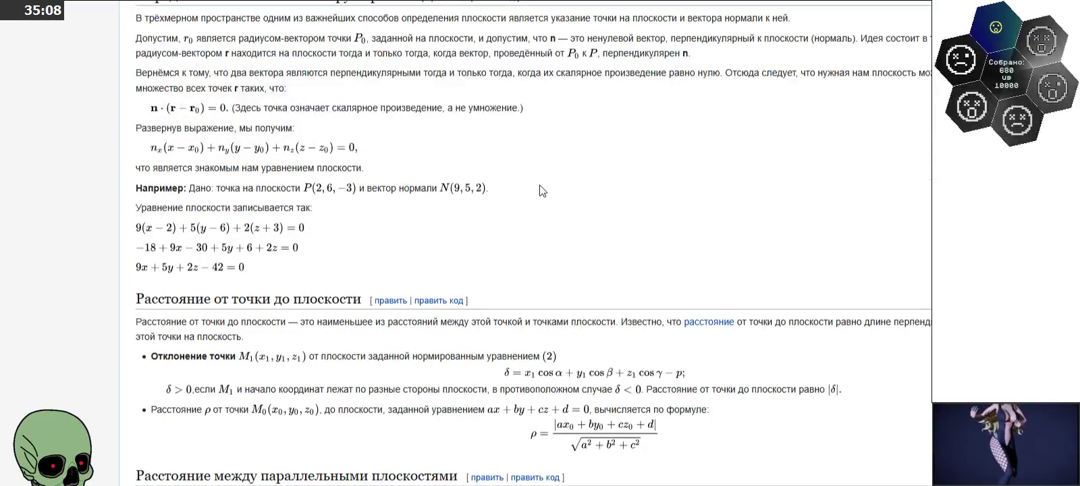
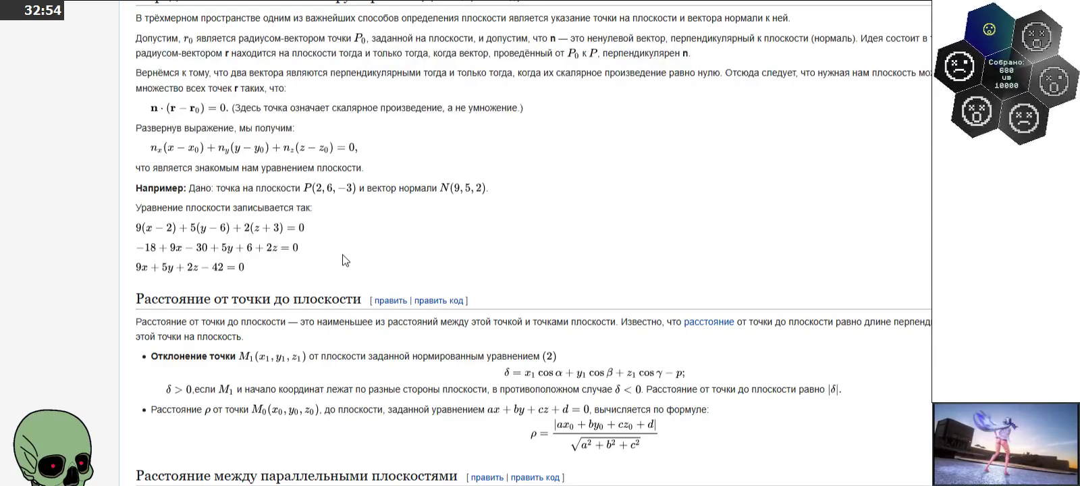
Step: Back in Paint, delete the pasted formula image next to the axes sketch
{"action": "scroll", "coordinate": [344, 259], "scroll_direction": "down", "scroll_amount": 1}
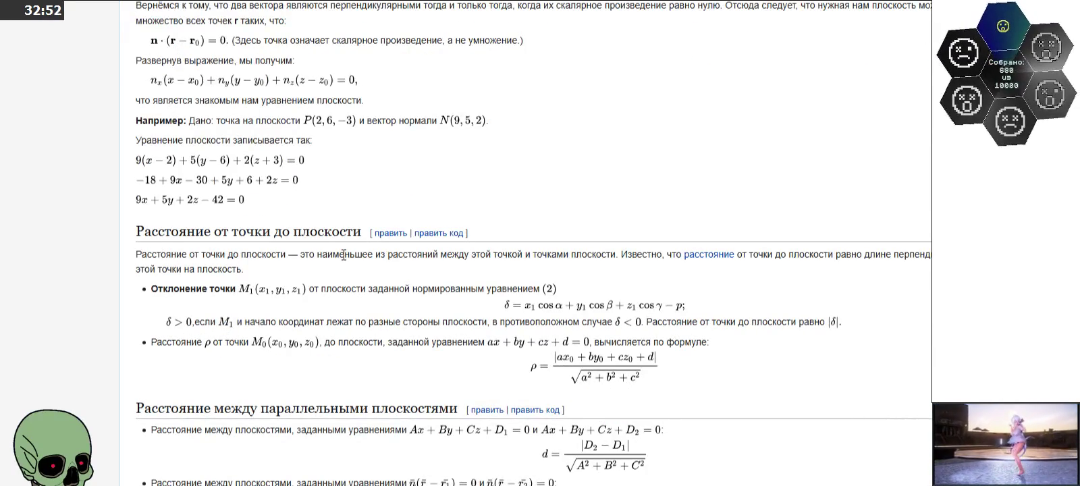
{"action": "scroll", "coordinate": [343, 255], "scroll_direction": "up", "scroll_amount": 1}
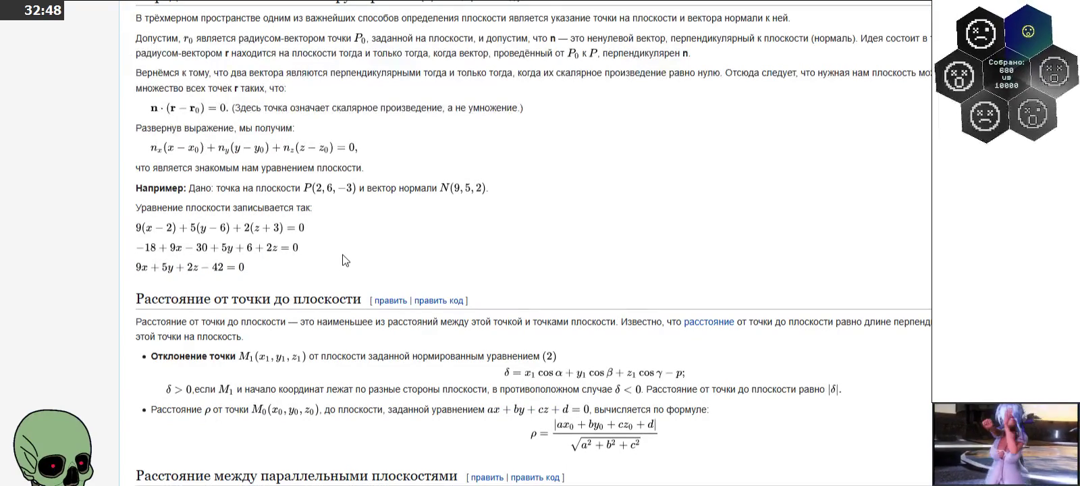
{"action": "scroll", "coordinate": [345, 256], "scroll_direction": "down", "scroll_amount": 1}
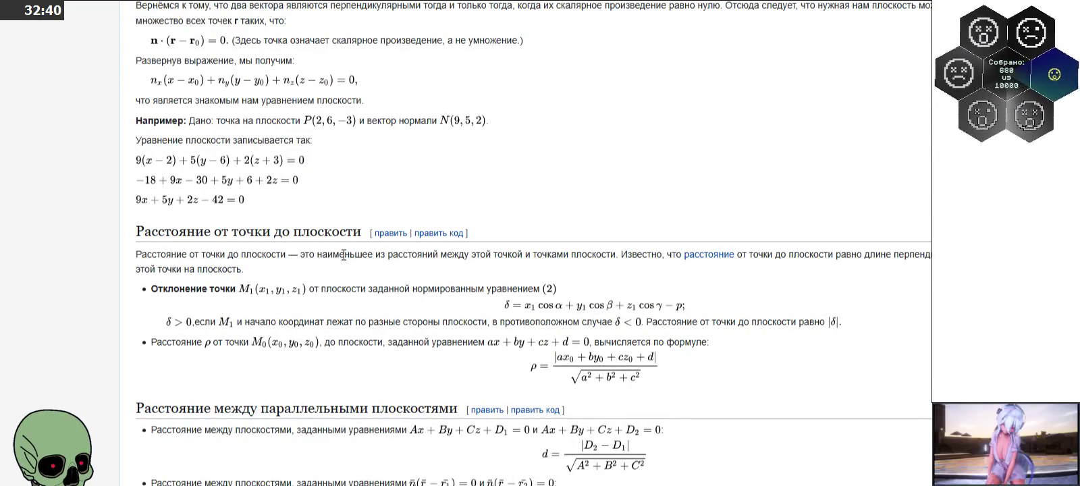
{"action": "scroll", "coordinate": [343, 255], "scroll_direction": "down", "scroll_amount": 1}
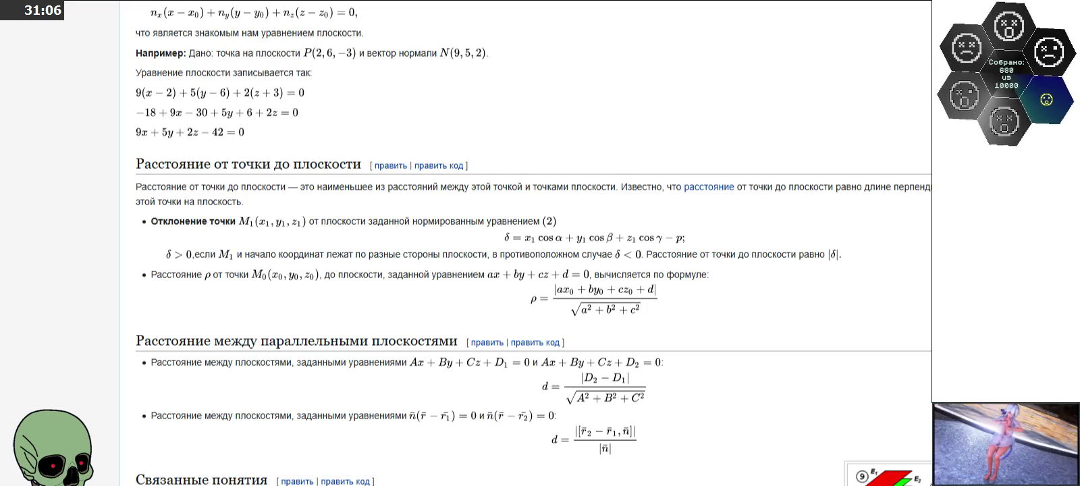
{"action": "key", "text": "alt+Tab"}
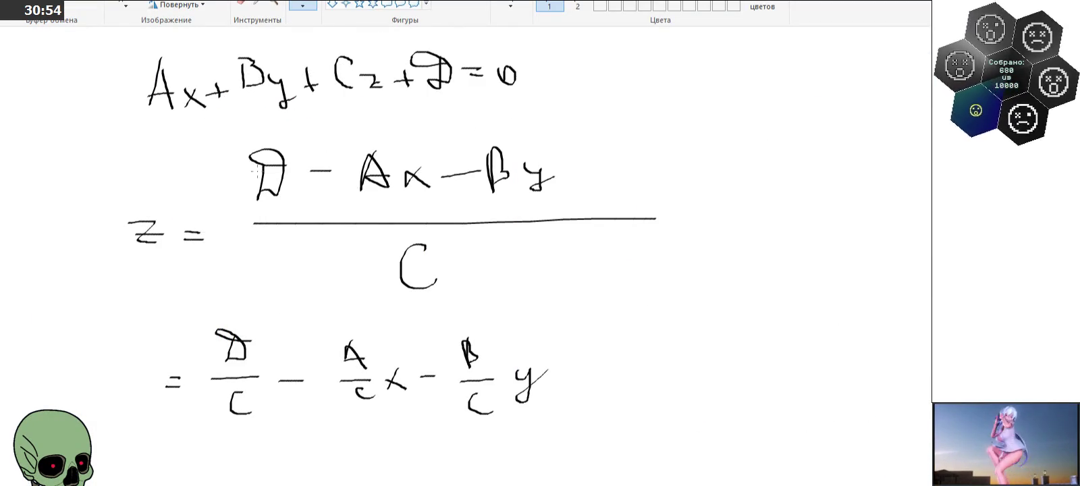
{"action": "scroll", "coordinate": [257, 171], "scroll_direction": "up", "scroll_amount": 3}
{"action": "scroll", "coordinate": [257, 171], "scroll_direction": "up", "scroll_amount": 3}
{"action": "scroll", "coordinate": [257, 170], "scroll_direction": "up", "scroll_amount": 3}
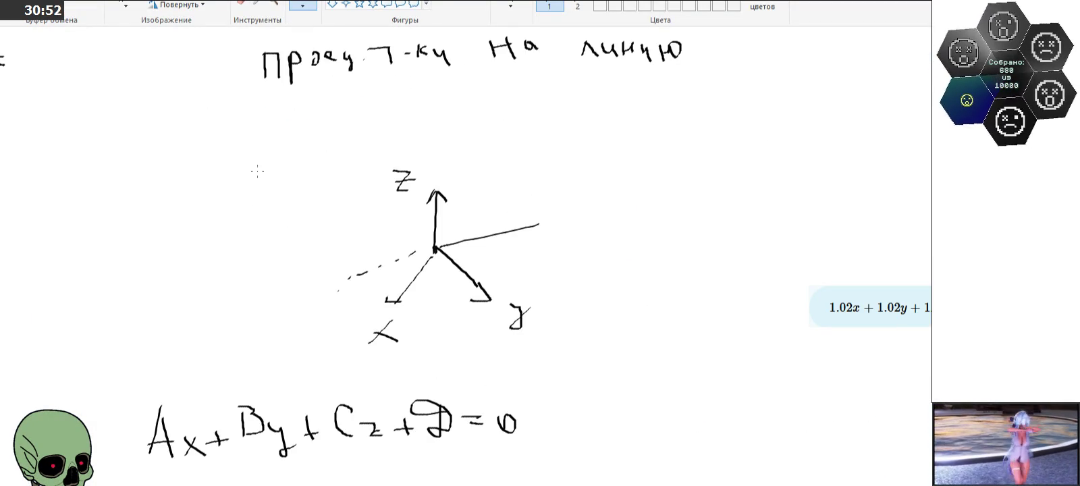
{"action": "left_click", "coordinate": [125, 5]}
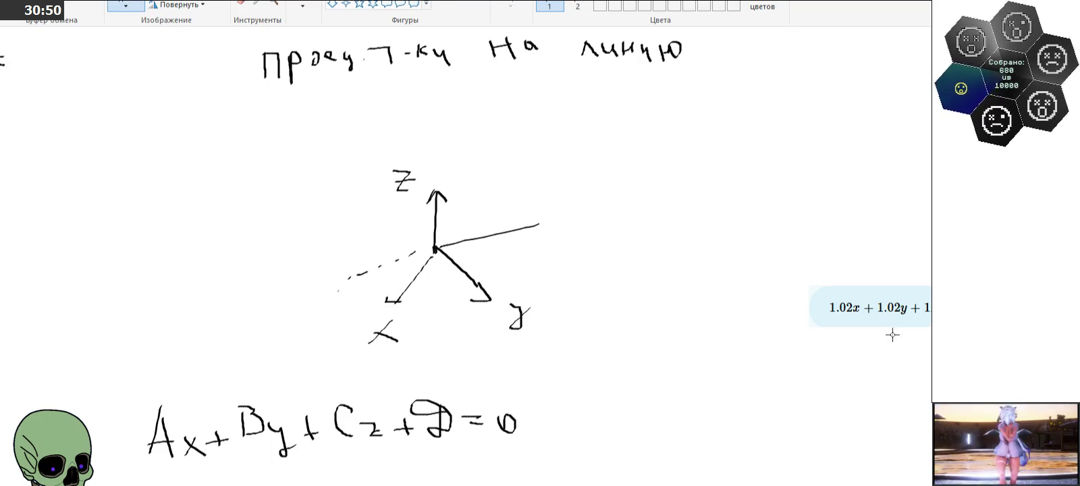
{"action": "left_click_drag", "start_coordinate": [774, 248], "coordinate": [930, 357]}
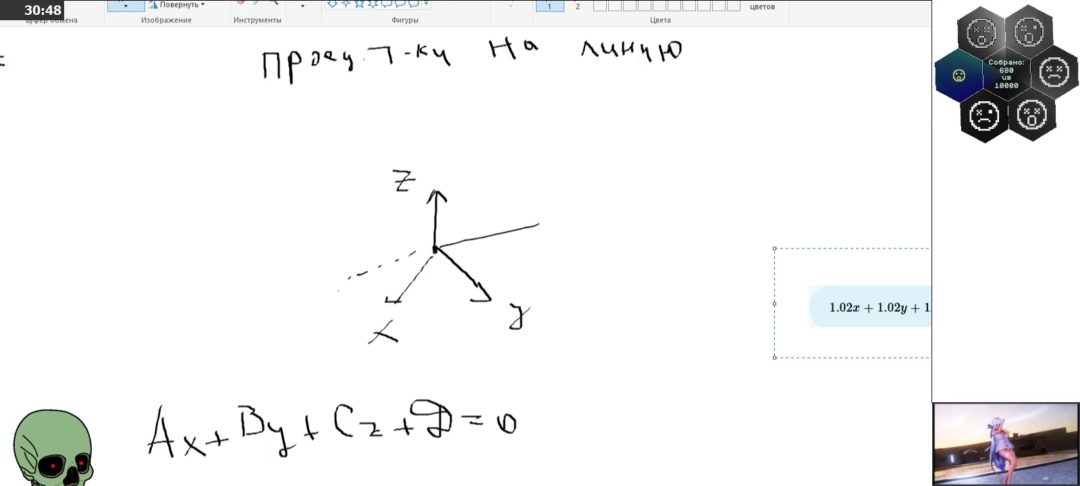
{"action": "scroll", "coordinate": [783, 311], "scroll_direction": "right", "scroll_amount": 3}
{"action": "right_click", "coordinate": [781, 310]}
{"action": "left_click", "coordinate": [835, 415]}
{"action": "scroll", "coordinate": [594, 327], "scroll_direction": "down", "scroll_amount": 5}
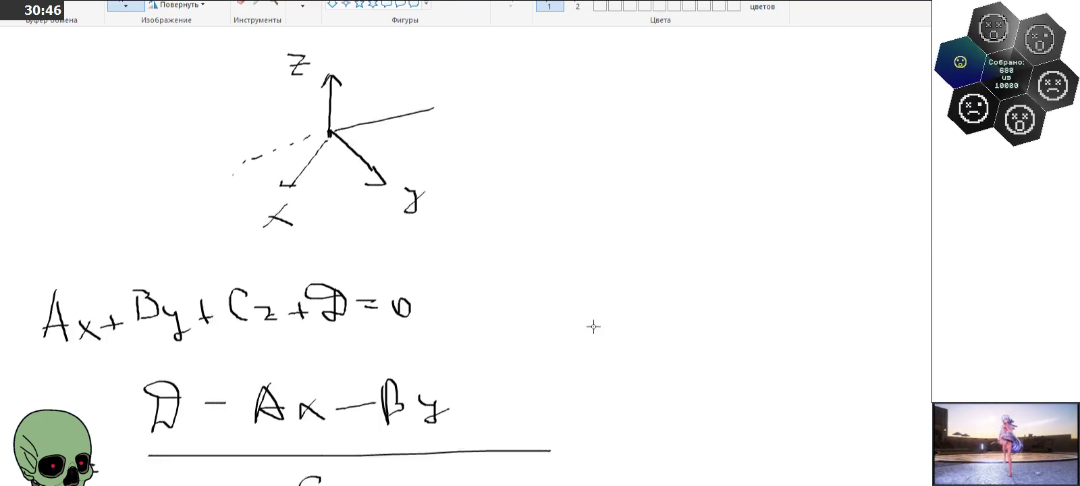
{"action": "scroll", "coordinate": [592, 334], "scroll_direction": "down", "scroll_amount": 2}
{"action": "scroll", "coordinate": [591, 336], "scroll_direction": "down", "scroll_amount": 1}
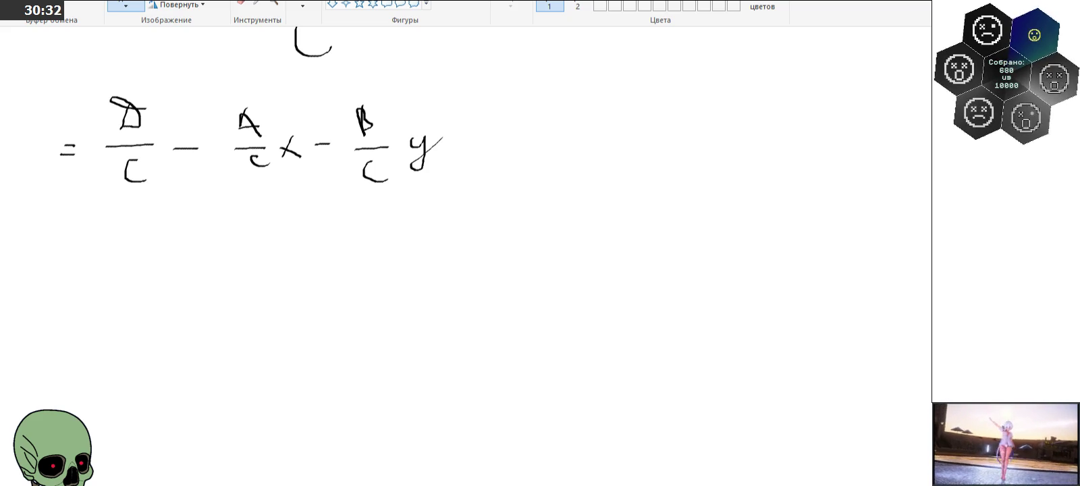
{"action": "scroll", "coordinate": [304, 134], "scroll_direction": "left", "scroll_amount": 1, "text": "shift"}
{"action": "scroll", "coordinate": [304, 135], "scroll_direction": "left", "scroll_amount": 2, "text": "shift"}
{"action": "scroll", "coordinate": [303, 135], "scroll_direction": "left", "scroll_amount": 2, "text": "shift"}
{"action": "scroll", "coordinate": [304, 135], "scroll_direction": "left", "scroll_amount": 2, "text": "shift"}
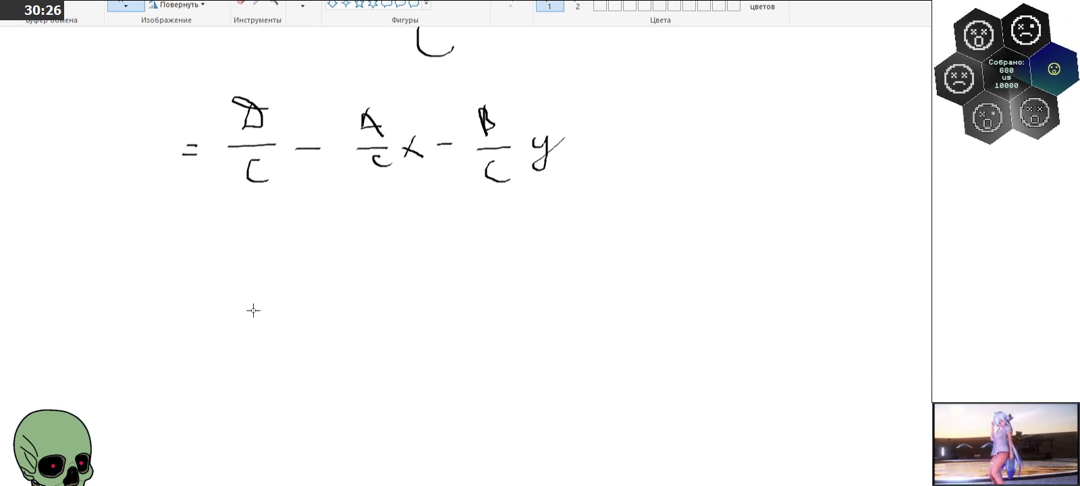
{"action": "scroll", "coordinate": [253, 310], "scroll_direction": "up", "scroll_amount": 5}
{"action": "scroll", "coordinate": [253, 310], "scroll_direction": "up", "scroll_amount": 2}
{"action": "scroll", "coordinate": [253, 310], "scroll_direction": "up", "scroll_amount": 2}
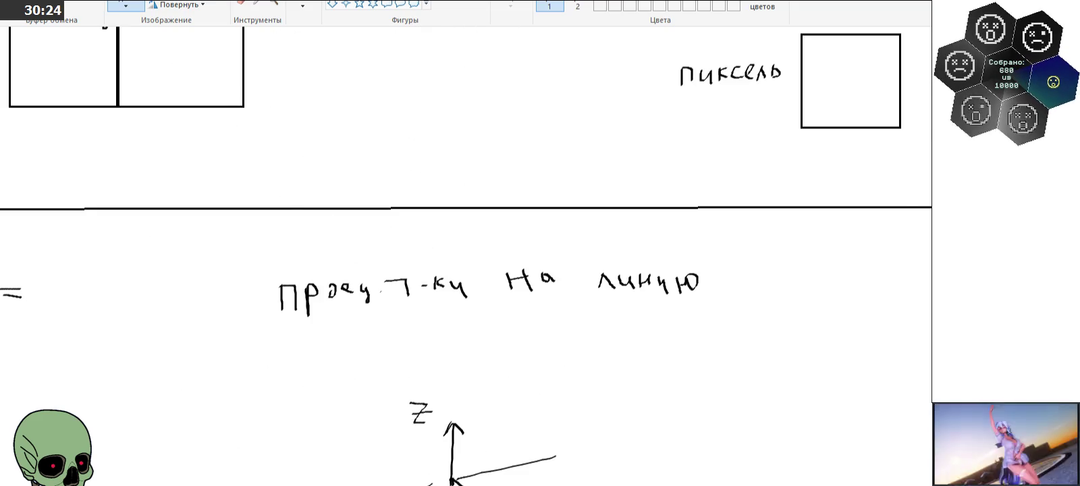
{"action": "scroll", "coordinate": [253, 310], "scroll_direction": "left", "scroll_amount": 3}
{"action": "scroll", "coordinate": [540, 256], "scroll_direction": "right", "scroll_amount": 1}
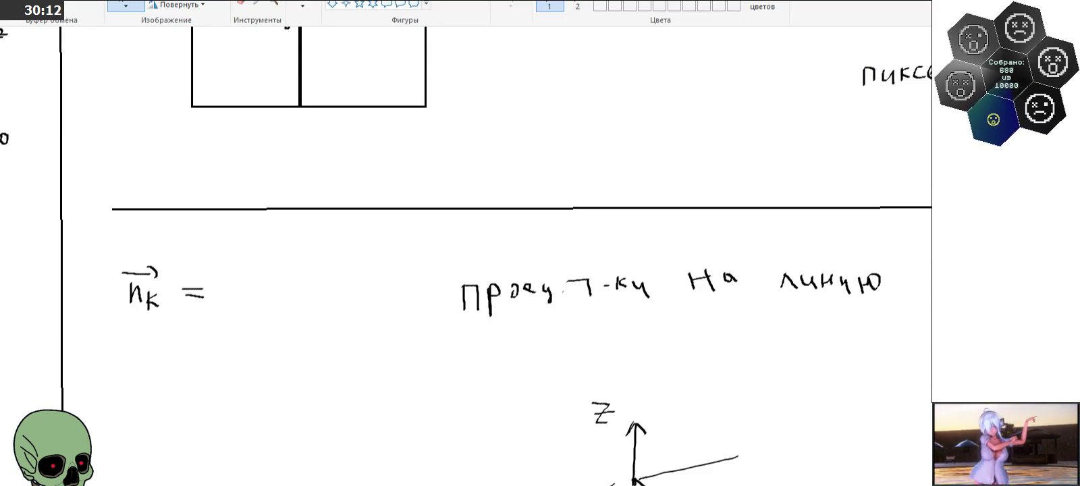
{"action": "scroll", "coordinate": [423, 259], "scroll_direction": "down", "scroll_amount": 5}
{"action": "scroll", "coordinate": [423, 258], "scroll_direction": "down", "scroll_amount": 5}
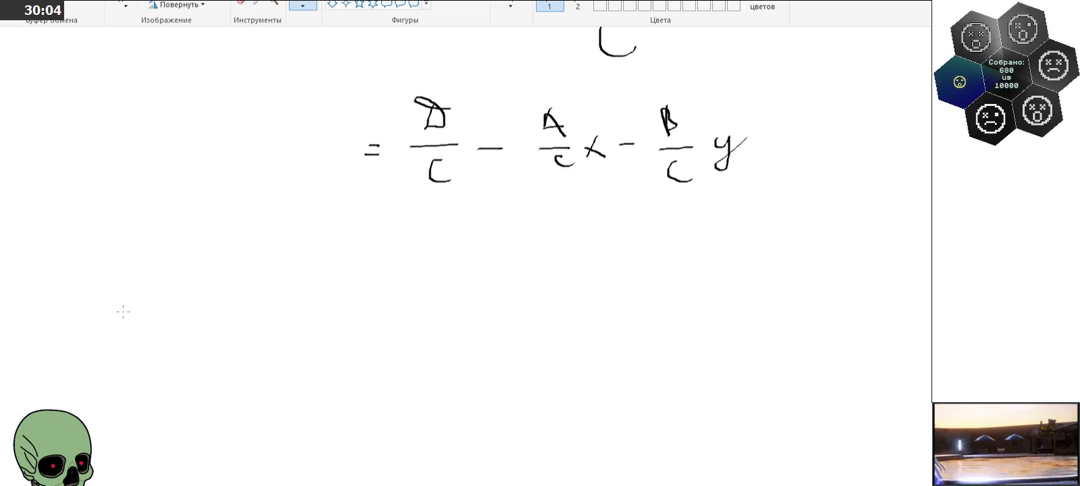
Step: Hand-write '1x + 1y + 1.028915109·z' on a new line under the z equation
{"action": "left_click_drag", "start_coordinate": [104, 278], "coordinate": [104, 308]}
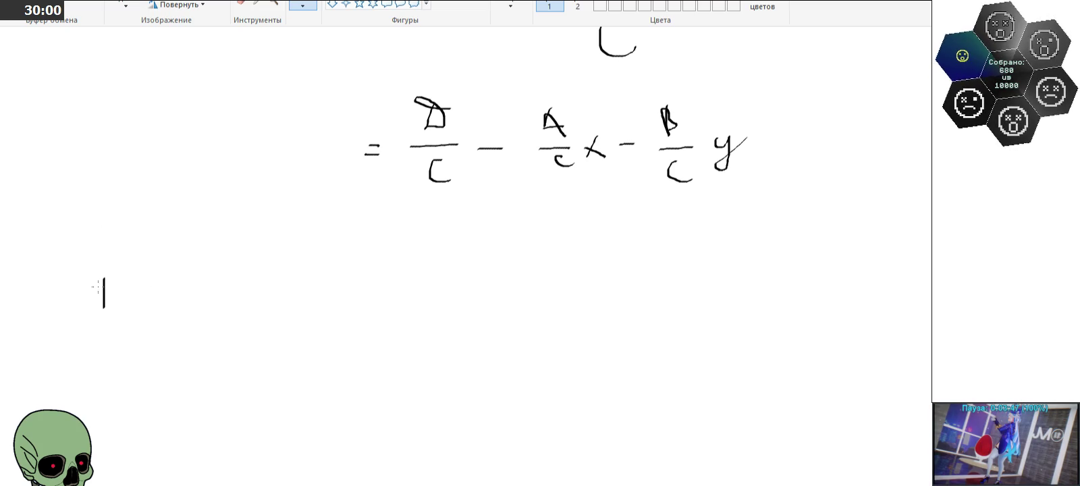
{"action": "mouse_move", "coordinate": [139, 284]}
{"action": "left_mouse_down"}
{"action": "mouse_move", "coordinate": [123, 305]}
{"action": "mouse_move", "coordinate": [172, 303]}
{"action": "left_mouse_up"}
{"action": "mouse_move", "coordinate": [162, 294]}
{"action": "left_mouse_down"}
{"action": "mouse_move", "coordinate": [203, 309]}
{"action": "mouse_move", "coordinate": [243, 289]}
{"action": "mouse_move", "coordinate": [275, 299]}
{"action": "mouse_move", "coordinate": [290, 289]}
{"action": "mouse_move", "coordinate": [317, 308]}
{"action": "mouse_move", "coordinate": [385, 306]}
{"action": "mouse_move", "coordinate": [398, 282]}
{"action": "mouse_move", "coordinate": [403, 307]}
{"action": "mouse_move", "coordinate": [390, 284]}
{"action": "mouse_move", "coordinate": [418, 288]}
{"action": "mouse_move", "coordinate": [432, 308]}
{"action": "mouse_move", "coordinate": [448, 293]}
{"action": "mouse_move", "coordinate": [453, 312]}
{"action": "left_mouse_up"}
{"action": "left_click", "coordinate": [329, 304]}
{"action": "left_click_drag", "start_coordinate": [472, 273], "coordinate": [474, 308]}
{"action": "mouse_move", "coordinate": [490, 276]}
{"action": "left_mouse_down"}
{"action": "mouse_move", "coordinate": [509, 276]}
{"action": "mouse_move", "coordinate": [492, 302]}
{"action": "left_mouse_up"}
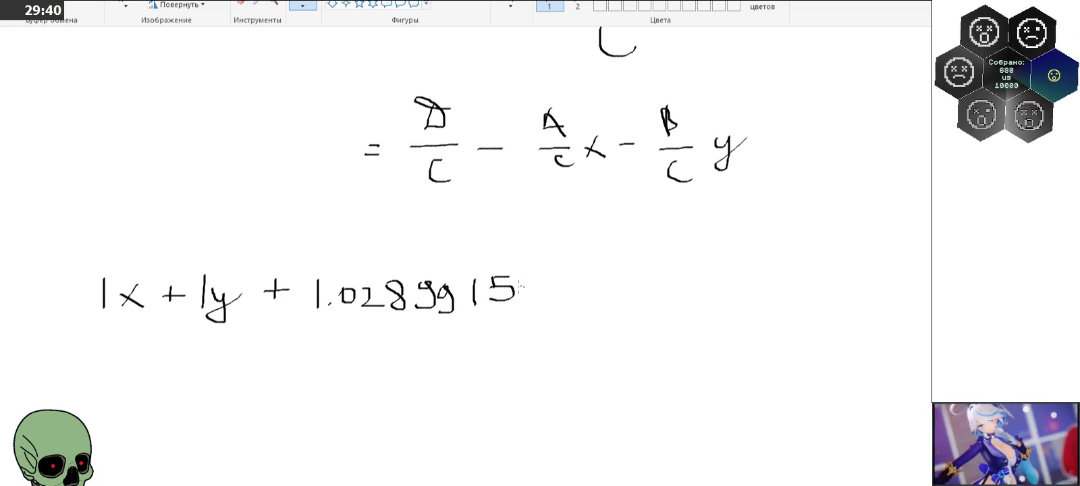
{"action": "left_click_drag", "start_coordinate": [524, 273], "coordinate": [523, 297]}
{"action": "mouse_move", "coordinate": [538, 279]}
{"action": "left_mouse_down"}
{"action": "mouse_move", "coordinate": [534, 298]}
{"action": "mouse_move", "coordinate": [537, 279]}
{"action": "mouse_move", "coordinate": [571, 280]}
{"action": "mouse_move", "coordinate": [572, 297]}
{"action": "mouse_move", "coordinate": [601, 300]}
{"action": "mouse_move", "coordinate": [618, 301]}
{"action": "mouse_move", "coordinate": [621, 285]}
{"action": "left_mouse_up"}
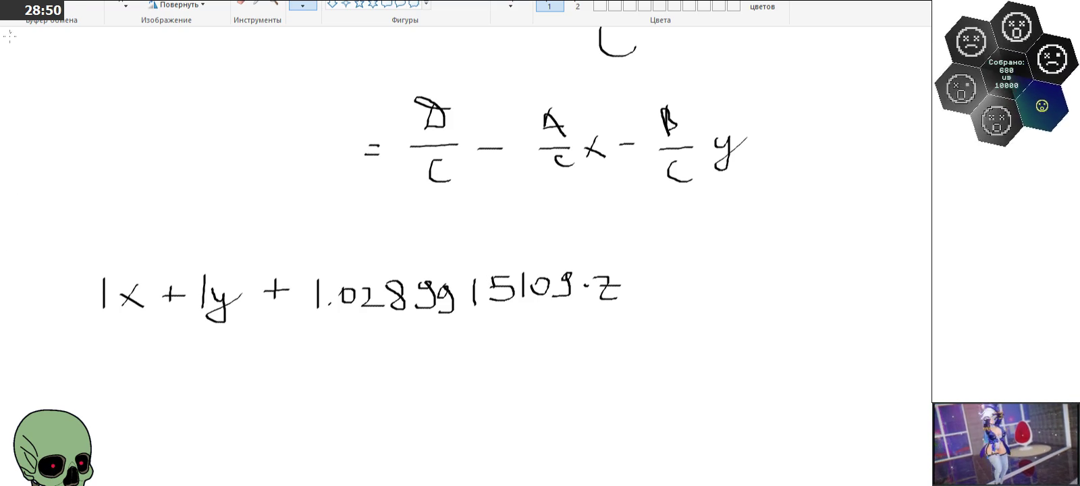
{"action": "left_click", "coordinate": [275, 4]}
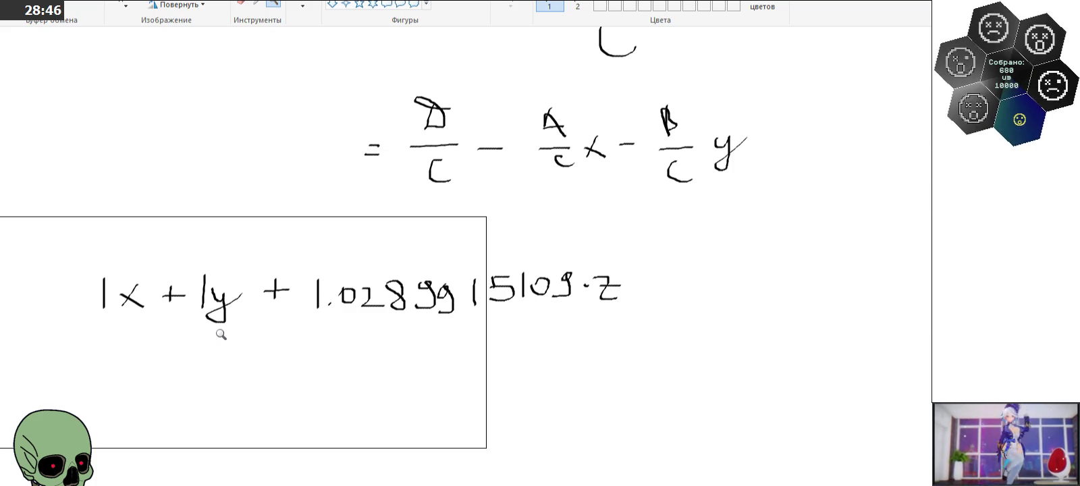
Step: Replace the x after the first 1 with n_Δx
{"action": "left_click", "coordinate": [209, 311]}
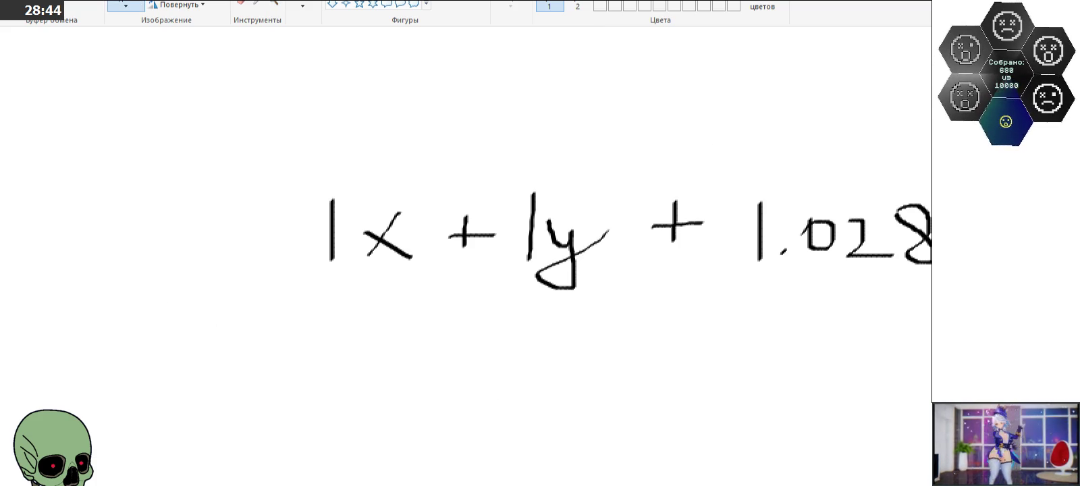
{"action": "left_click_drag", "start_coordinate": [350, 198], "coordinate": [425, 284]}
{"action": "right_click", "coordinate": [404, 254]}
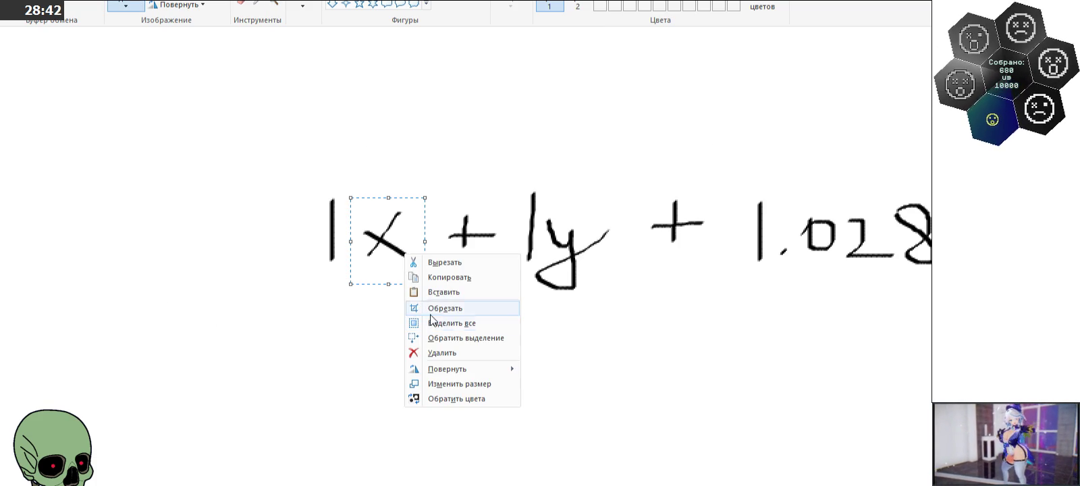
{"action": "left_click", "coordinate": [440, 353]}
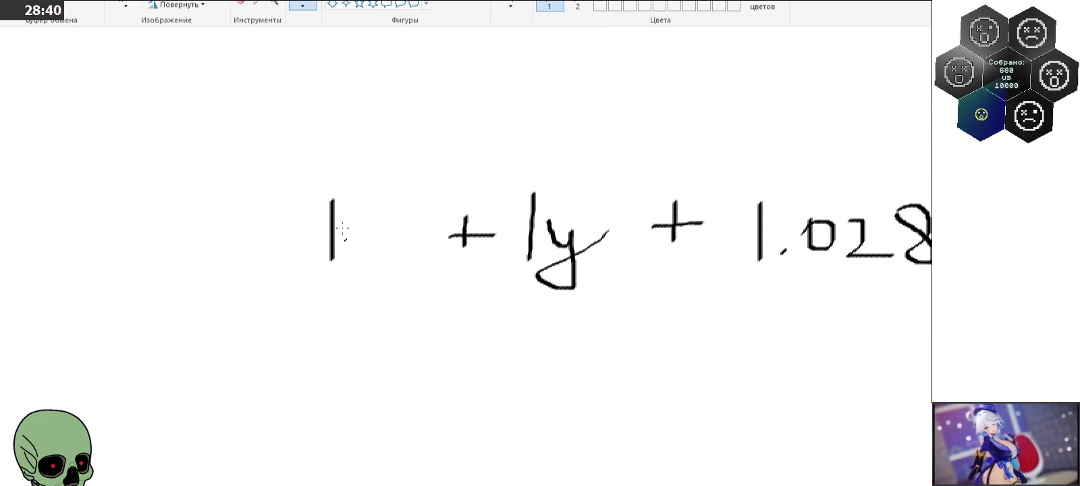
{"action": "mouse_move", "coordinate": [362, 232]}
{"action": "left_mouse_down"}
{"action": "mouse_move", "coordinate": [383, 260]}
{"action": "mouse_move", "coordinate": [405, 259]}
{"action": "mouse_move", "coordinate": [388, 279]}
{"action": "mouse_move", "coordinate": [435, 280]}
{"action": "left_mouse_up"}
{"action": "key", "text": "ctrl+z"}
{"action": "key", "text": "ctrl+z"}
{"action": "left_click_drag", "start_coordinate": [432, 264], "coordinate": [413, 279]}
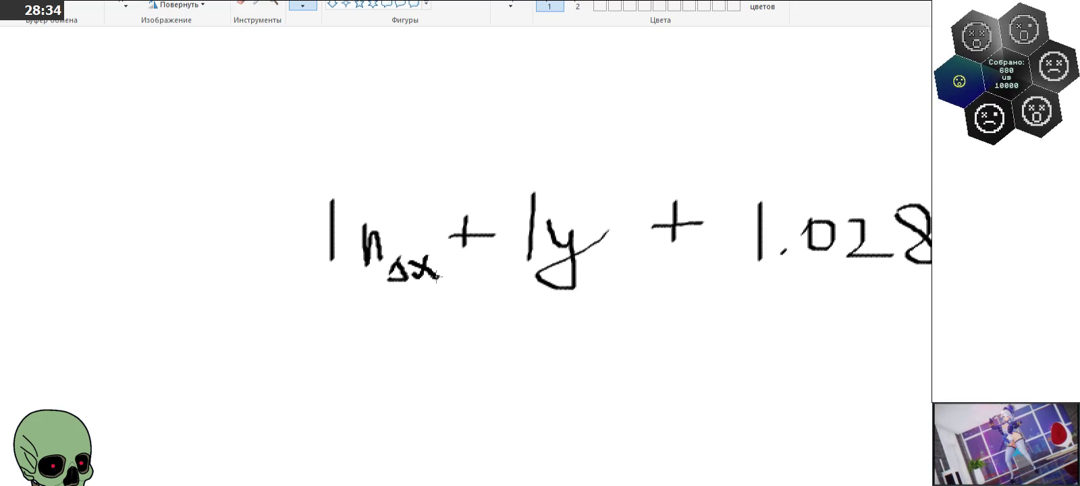
Step: Replace the y in 1y with n_Δy, clearing the leftover mark below it
{"action": "left_click", "coordinate": [126, 5]}
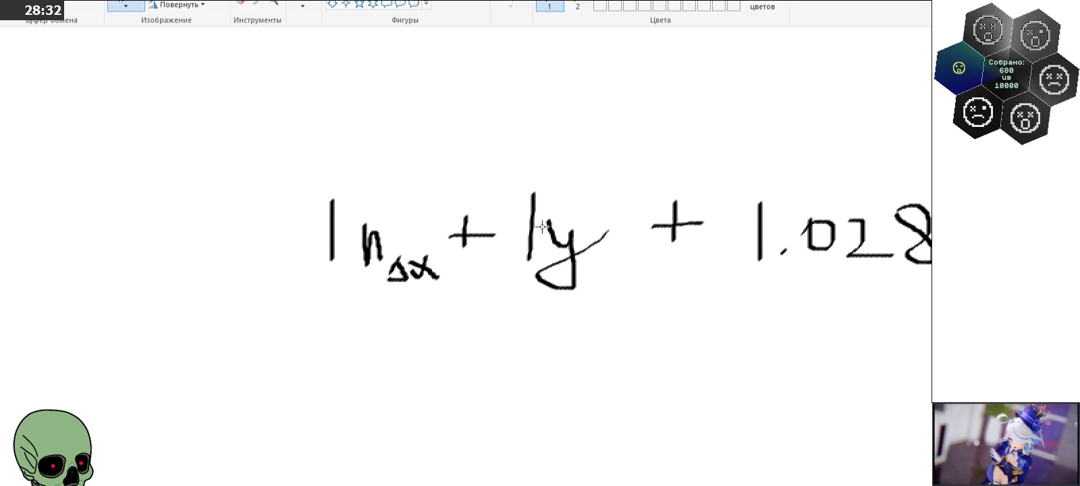
{"action": "left_click_drag", "start_coordinate": [539, 212], "coordinate": [611, 314]}
{"action": "right_click", "coordinate": [585, 278]}
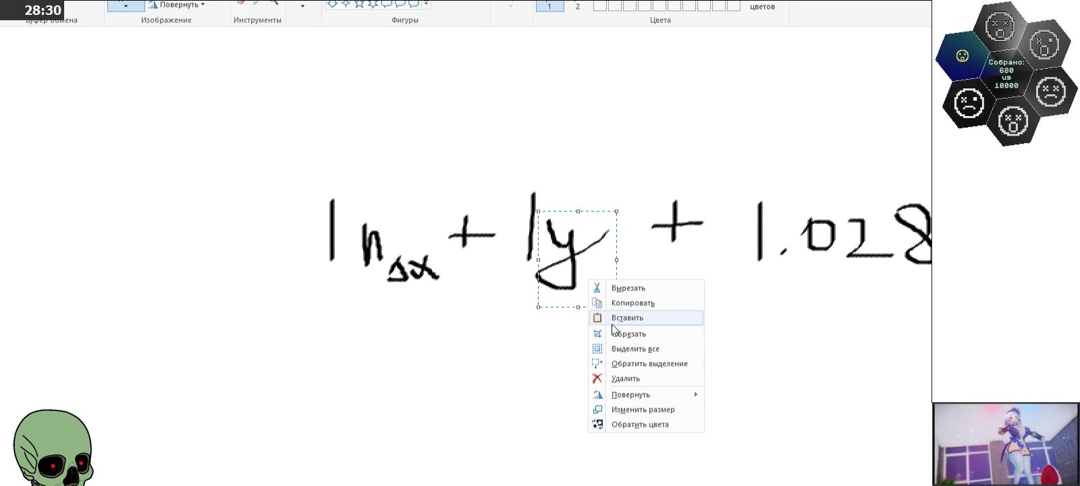
{"action": "left_click", "coordinate": [617, 379]}
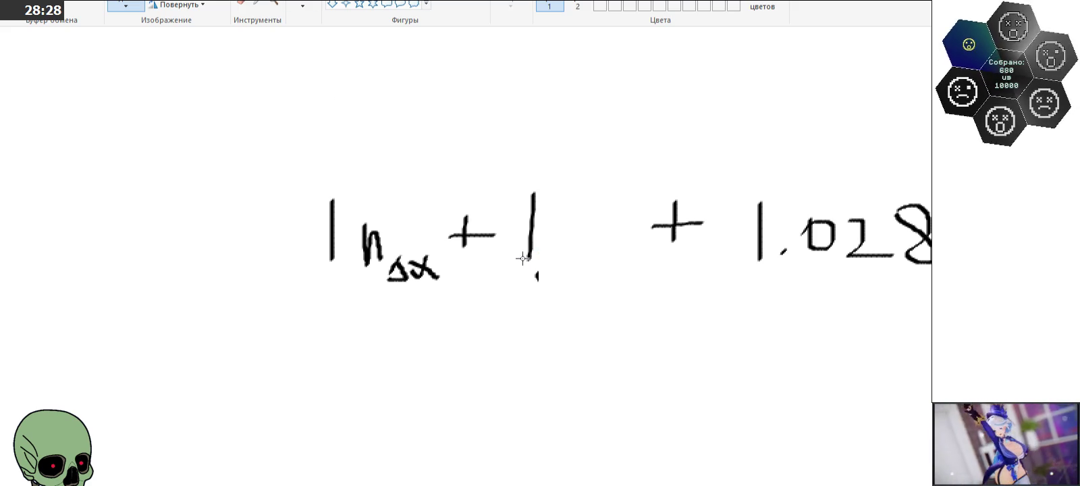
{"action": "left_click_drag", "start_coordinate": [527, 265], "coordinate": [558, 291]}
{"action": "right_click", "coordinate": [556, 291]}
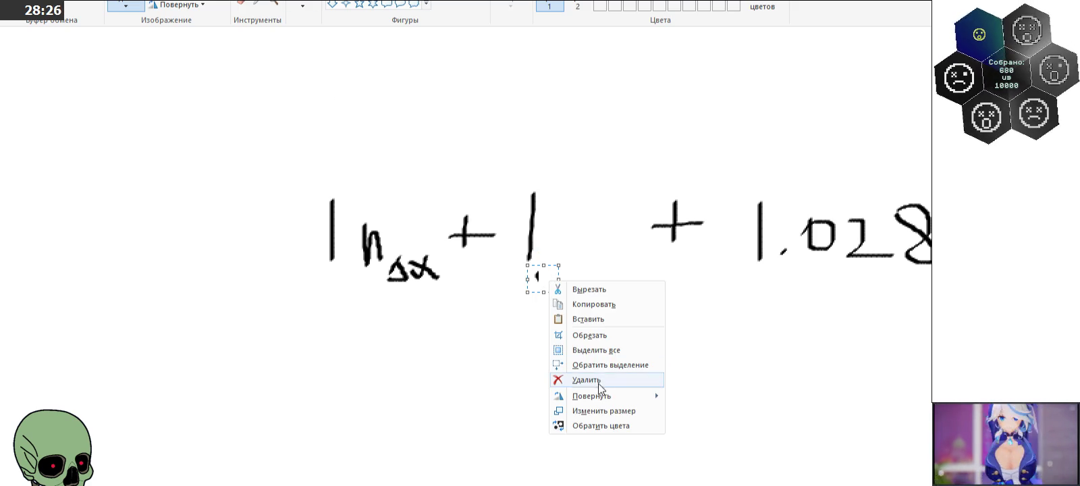
{"action": "left_click", "coordinate": [561, 379]}
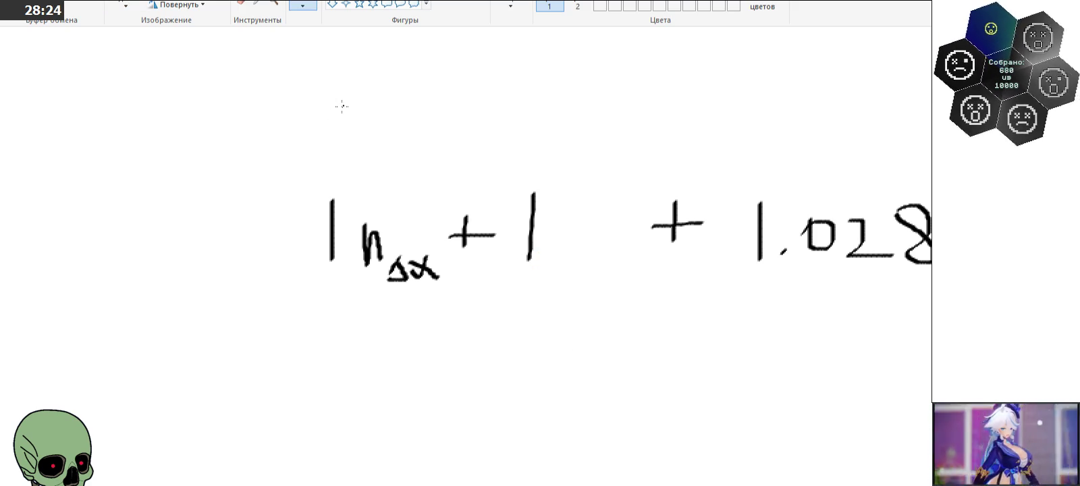
{"action": "mouse_move", "coordinate": [552, 223]}
{"action": "left_mouse_down"}
{"action": "mouse_move", "coordinate": [554, 255]}
{"action": "mouse_move", "coordinate": [585, 245]}
{"action": "mouse_move", "coordinate": [578, 260]}
{"action": "mouse_move", "coordinate": [617, 255]}
{"action": "mouse_move", "coordinate": [611, 274]}
{"action": "left_mouse_up"}
Step: Erase the stray 2 after the coefficient and write n_Δz after the multiplication dot
{"action": "scroll", "coordinate": [611, 270], "scroll_direction": "right", "scroll_amount": 3}
{"action": "scroll", "coordinate": [466, 230], "scroll_direction": "right", "scroll_amount": 10}
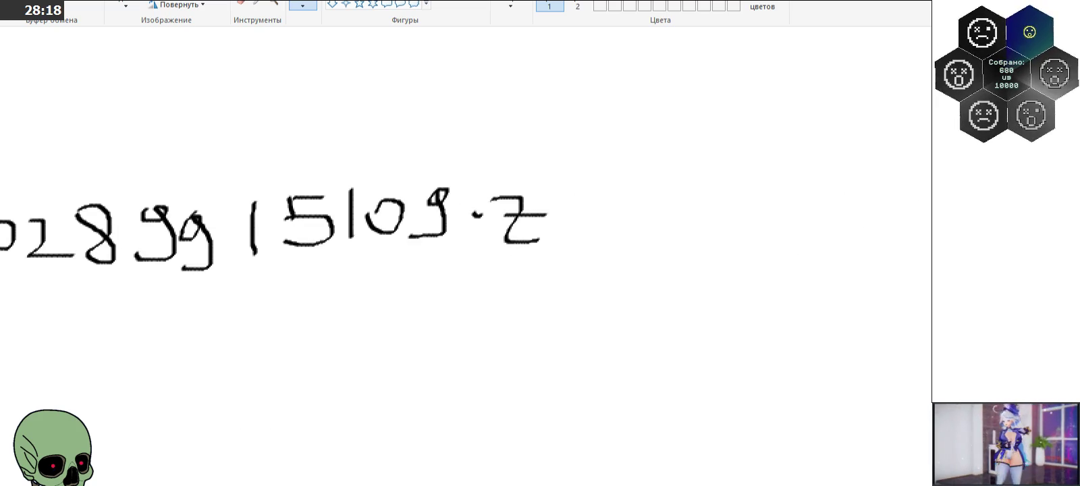
{"action": "left_click", "coordinate": [126, 4]}
{"action": "left_click_drag", "start_coordinate": [489, 182], "coordinate": [565, 272]}
{"action": "right_click", "coordinate": [531, 236]}
{"action": "left_click", "coordinate": [587, 336]}
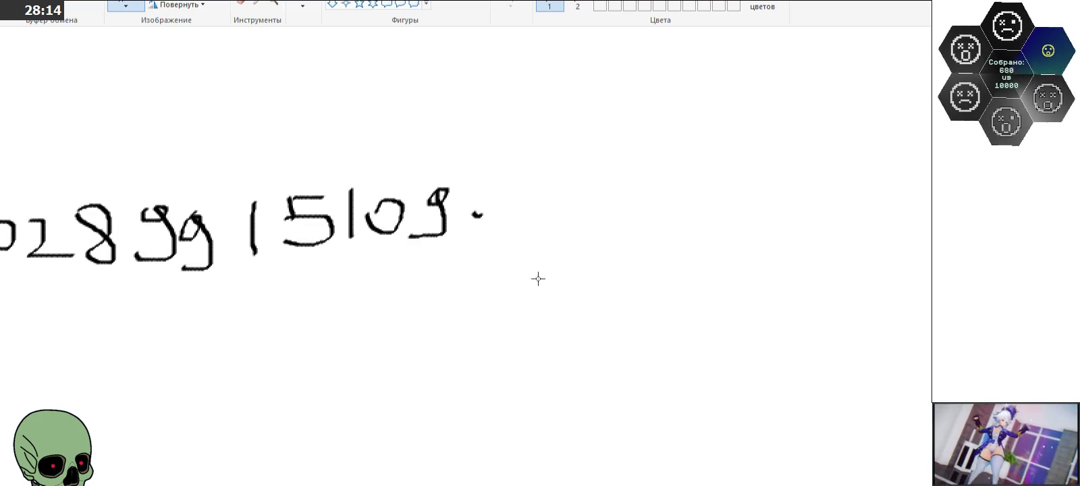
{"action": "left_click", "coordinate": [303, 5]}
{"action": "mouse_move", "coordinate": [509, 195]}
{"action": "left_mouse_down"}
{"action": "mouse_move", "coordinate": [507, 225]}
{"action": "mouse_move", "coordinate": [592, 231]}
{"action": "left_mouse_up"}
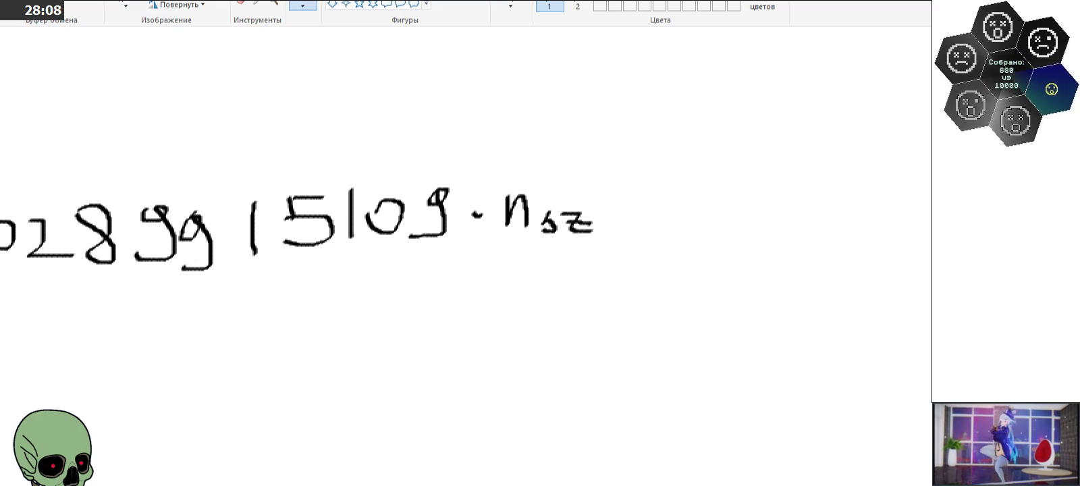
Step: Zoom out to view the full 1n_Δx + 1n_Δy + 1.028915109·n_Δz line
{"action": "scroll", "coordinate": [466, 236], "scroll_direction": "left", "scroll_amount": 5}
{"action": "left_click", "coordinate": [273, 3]}
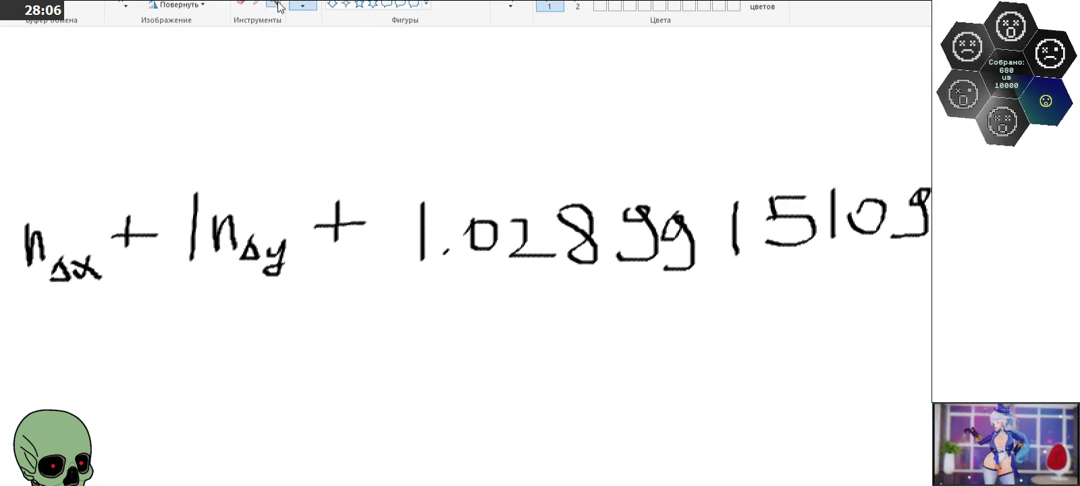
{"action": "right_click", "coordinate": [282, 164]}
{"action": "scroll", "coordinate": [465, 236], "scroll_direction": "left", "scroll_amount": 2}
{"action": "scroll", "coordinate": [465, 236], "scroll_direction": "right", "scroll_amount": 1}
{"action": "scroll", "coordinate": [466, 236], "scroll_direction": "right", "scroll_amount": 1}
{"action": "scroll", "coordinate": [465, 236], "scroll_direction": "left", "scroll_amount": 1}
{"action": "scroll", "coordinate": [466, 236], "scroll_direction": "right", "scroll_amount": 1}
{"action": "scroll", "coordinate": [466, 236], "scroll_direction": "left", "scroll_amount": 1}
{"action": "scroll", "coordinate": [465, 236], "scroll_direction": "right", "scroll_amount": 1}
{"action": "scroll", "coordinate": [465, 237], "scroll_direction": "right", "scroll_amount": 1}
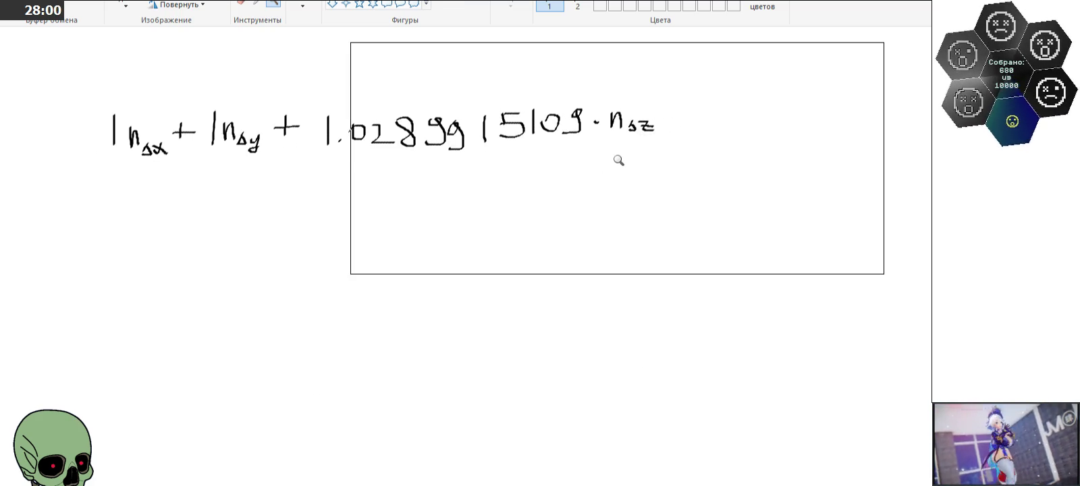
Step: Write '> 0' at the end of the n_Δ sum
{"action": "left_click", "coordinate": [619, 161]}
{"action": "left_click", "coordinate": [302, 3]}
{"action": "mouse_move", "coordinate": [676, 179]}
{"action": "left_mouse_down"}
{"action": "mouse_move", "coordinate": [706, 187]}
{"action": "mouse_move", "coordinate": [676, 207]}
{"action": "left_mouse_up"}
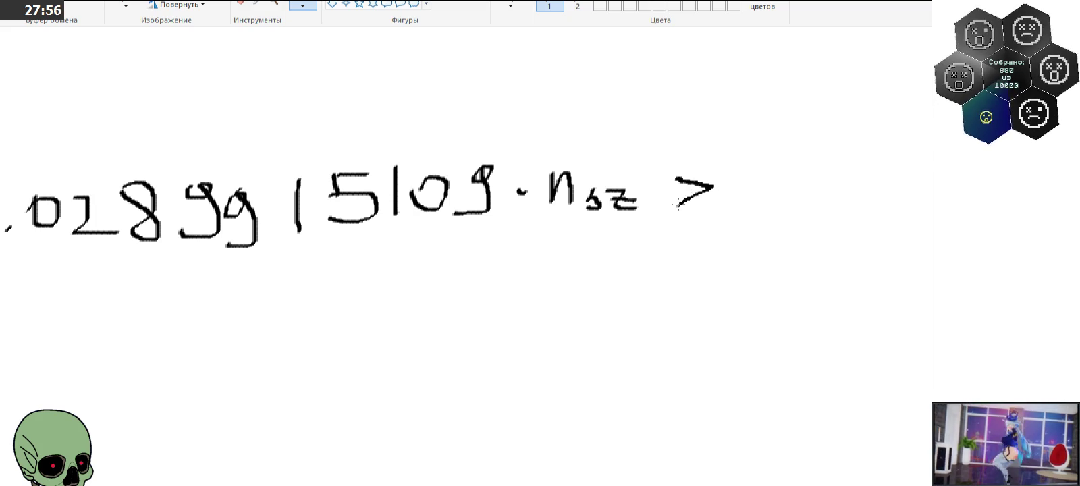
{"action": "left_click_drag", "start_coordinate": [749, 183], "coordinate": [759, 175]}
{"action": "left_click", "coordinate": [274, 3]}
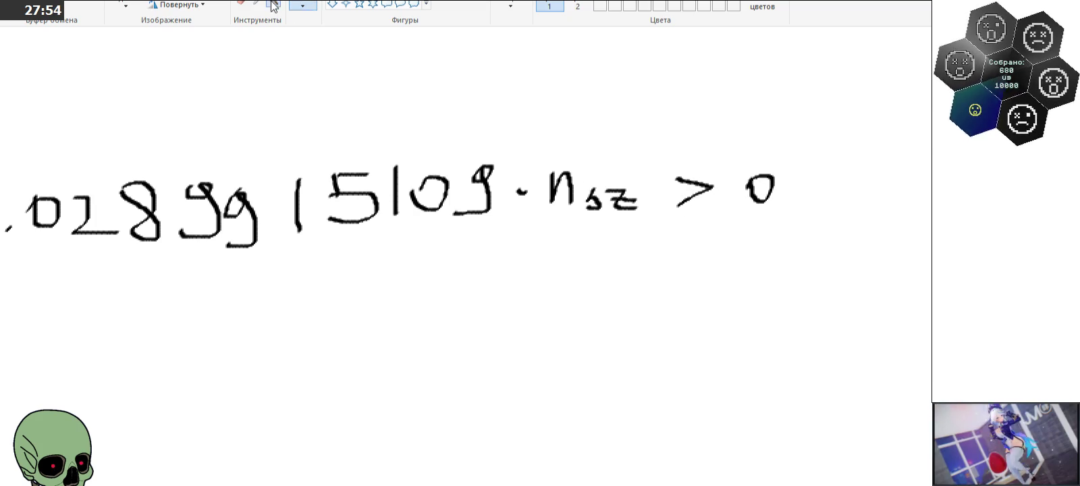
{"action": "right_click", "coordinate": [296, 217]}
Step: Delete the old n_k note line from the notes
{"action": "scroll", "coordinate": [368, 386], "scroll_direction": "left", "scroll_amount": 10}
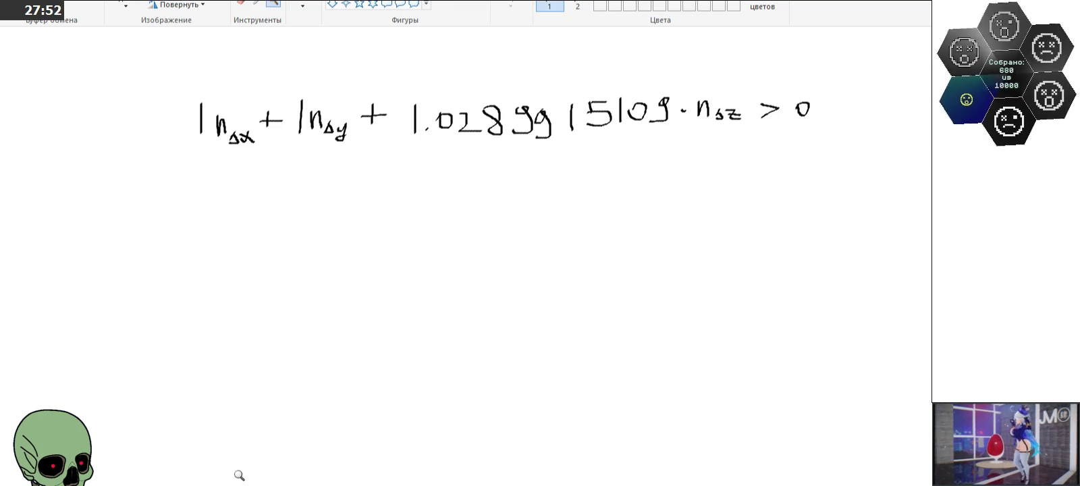
{"action": "right_click", "coordinate": [233, 405]}
{"action": "scroll", "coordinate": [219, 359], "scroll_direction": "up", "scroll_amount": 3}
{"action": "scroll", "coordinate": [220, 361], "scroll_direction": "up", "scroll_amount": 3}
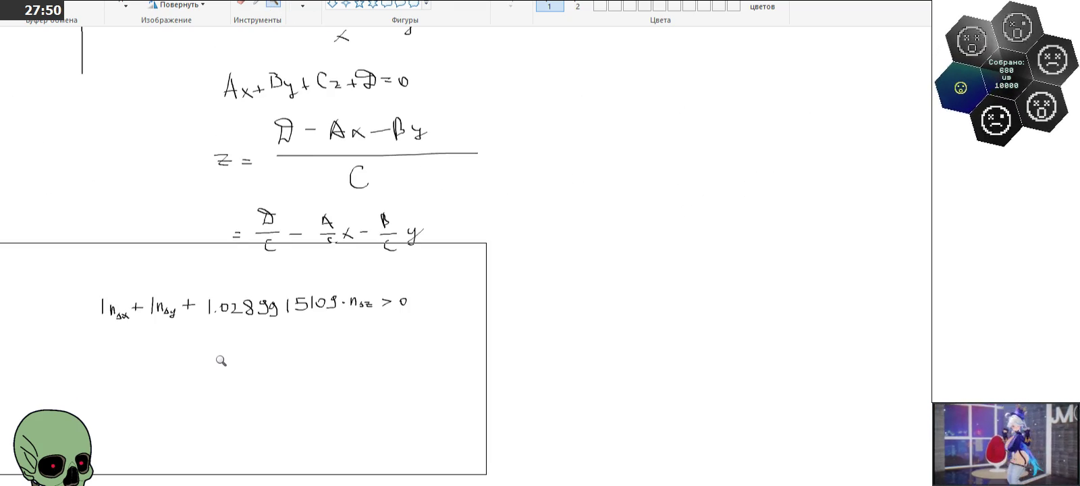
{"action": "scroll", "coordinate": [290, 393], "scroll_direction": "up", "scroll_amount": 3}
{"action": "left_click", "coordinate": [121, 6]}
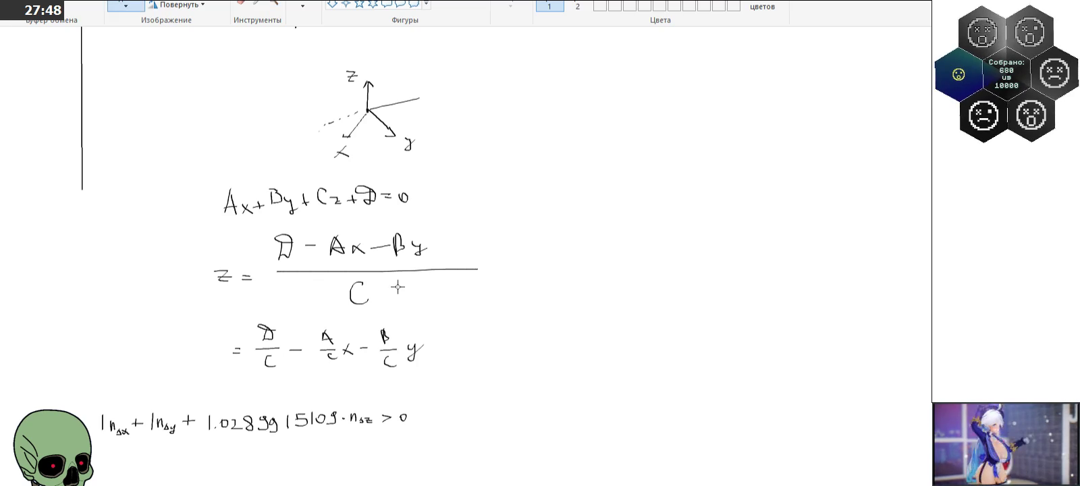
{"action": "left_click_drag", "start_coordinate": [509, 379], "coordinate": [189, 51]}
{"action": "right_click", "coordinate": [344, 157]}
{"action": "key", "text": "Escape"}
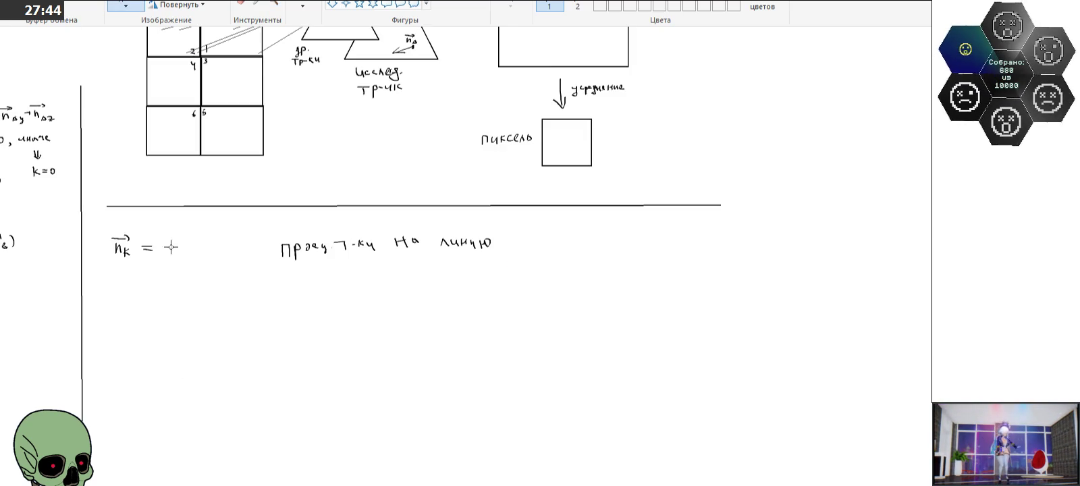
{"action": "left_click_drag", "start_coordinate": [106, 219], "coordinate": [529, 262]}
{"action": "right_click", "coordinate": [474, 254]}
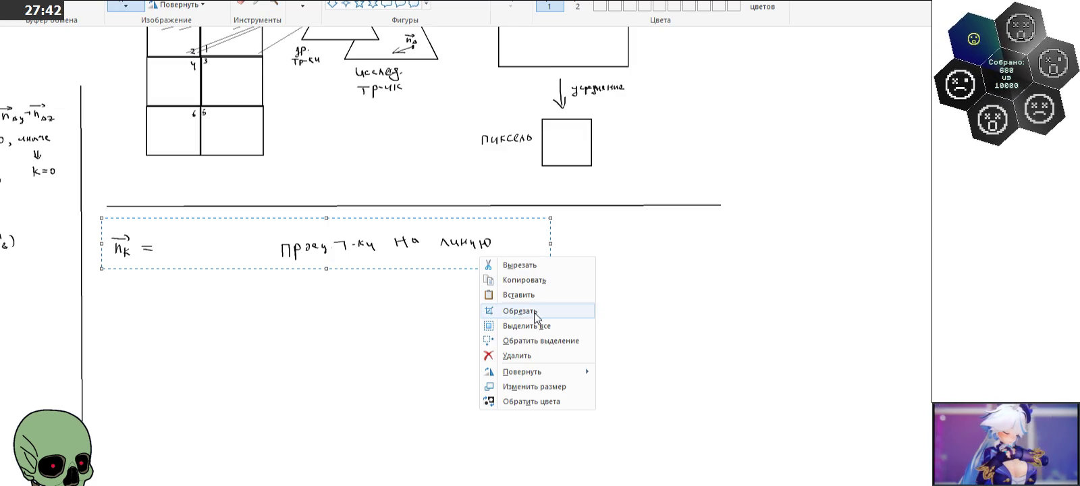
{"action": "left_click", "coordinate": [540, 355]}
Step: Move the finished inequality up into the n_k note's place below the divider line
{"action": "scroll", "coordinate": [440, 222], "scroll_direction": "down", "scroll_amount": 5}
{"action": "scroll", "coordinate": [441, 222], "scroll_direction": "down", "scroll_amount": 3}
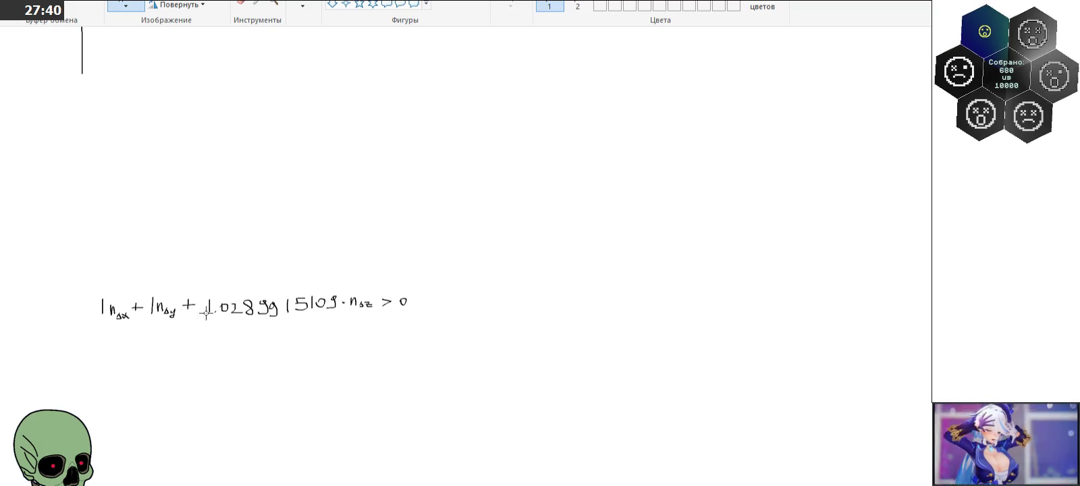
{"action": "mouse_move", "coordinate": [84, 280]}
{"action": "left_mouse_down"}
{"action": "mouse_move", "coordinate": [433, 316]}
{"action": "mouse_move", "coordinate": [444, 330]}
{"action": "left_mouse_up"}
{"action": "left_click_drag", "start_coordinate": [392, 307], "coordinate": [491, 138]}
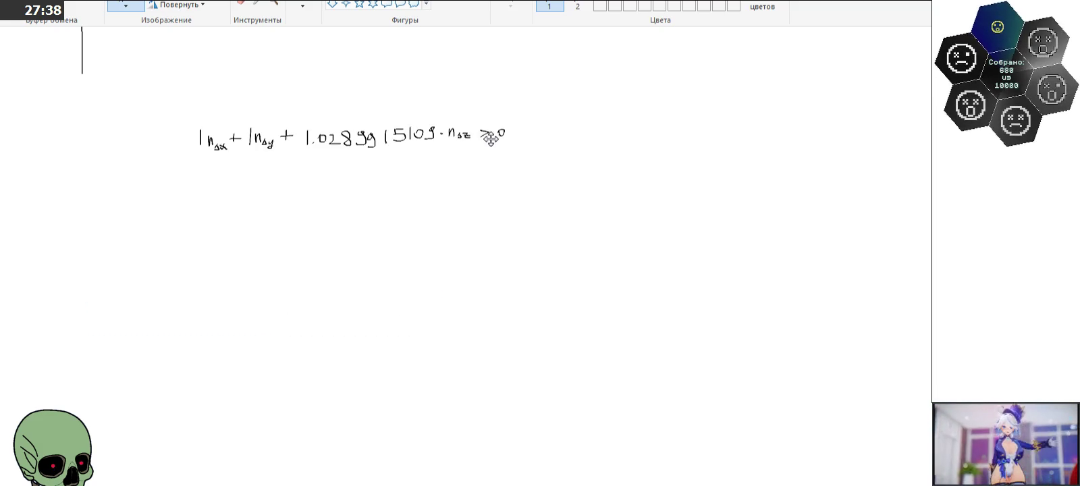
{"action": "scroll", "coordinate": [472, 223], "scroll_direction": "up", "scroll_amount": 3}
{"action": "scroll", "coordinate": [464, 337], "scroll_direction": "up", "scroll_amount": 3}
{"action": "mouse_move", "coordinate": [462, 368]}
{"action": "left_mouse_down"}
{"action": "mouse_move", "coordinate": [364, 108]}
{"action": "mouse_move", "coordinate": [378, 141]}
{"action": "left_mouse_up"}
{"action": "left_click", "coordinate": [282, 8]}
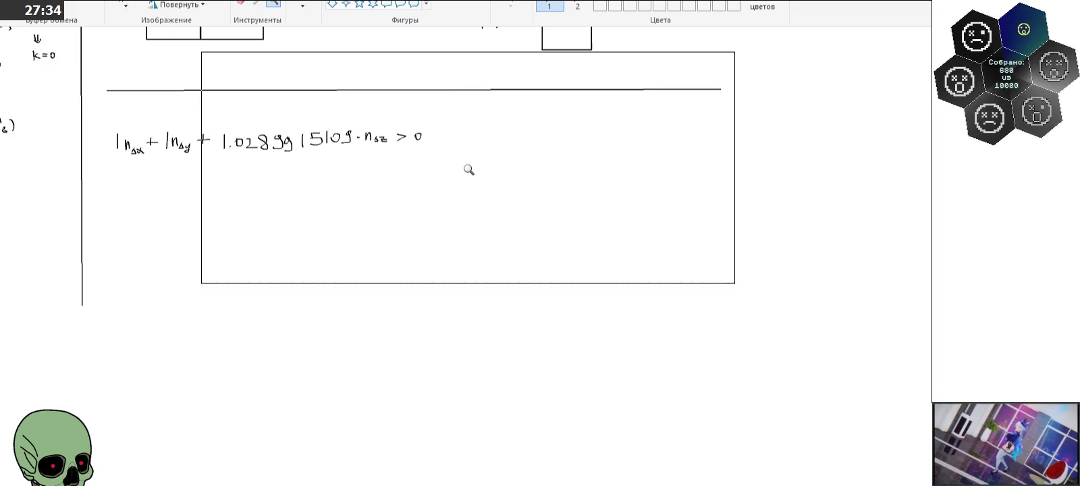
{"action": "left_click", "coordinate": [462, 166]}
{"action": "left_click", "coordinate": [303, 6]}
Step: Draw an upward arrow to the right of the inequality
{"action": "left_click_drag", "start_coordinate": [561, 157], "coordinate": [562, 211]}
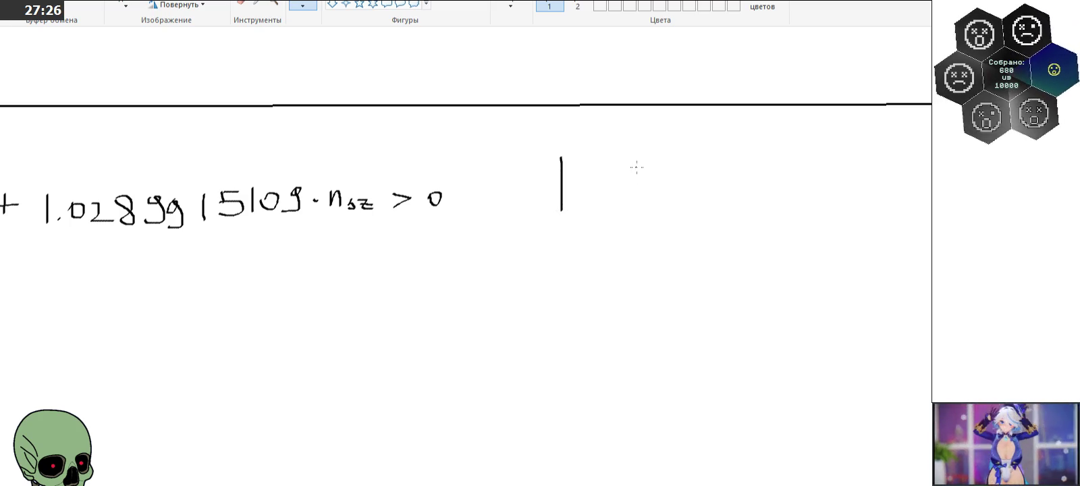
{"action": "mouse_move", "coordinate": [561, 157]}
{"action": "left_mouse_down"}
{"action": "mouse_move", "coordinate": [555, 169]}
{"action": "mouse_move", "coordinate": [573, 171]}
{"action": "left_mouse_up"}
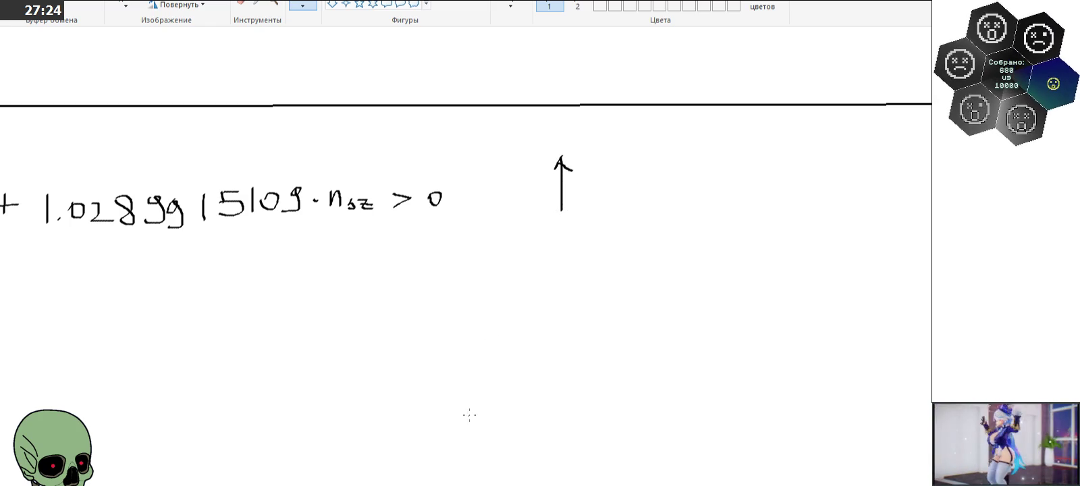
{"action": "scroll", "coordinate": [420, 456], "scroll_direction": "left", "scroll_amount": 5}
{"action": "scroll", "coordinate": [421, 455], "scroll_direction": "left", "scroll_amount": 2}
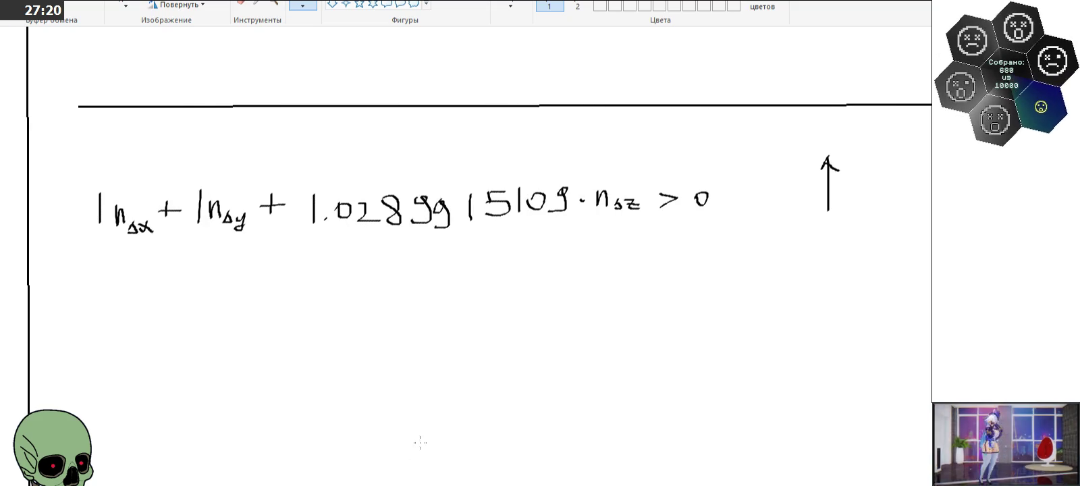
Step: Copy the inequality and place the pasted duplicate directly beneath the original
{"action": "left_click", "coordinate": [125, 5]}
{"action": "left_click_drag", "start_coordinate": [77, 148], "coordinate": [739, 249]}
{"action": "right_click", "coordinate": [643, 219]}
{"action": "left_click", "coordinate": [676, 246]}
{"action": "right_click", "coordinate": [570, 297]}
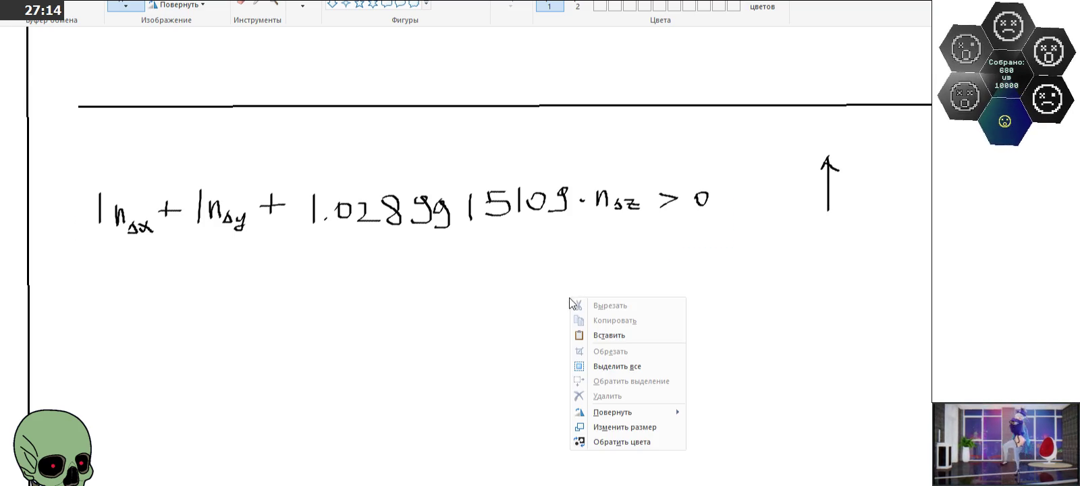
{"action": "left_click", "coordinate": [594, 336]}
{"action": "left_click_drag", "start_coordinate": [284, 140], "coordinate": [355, 326]}
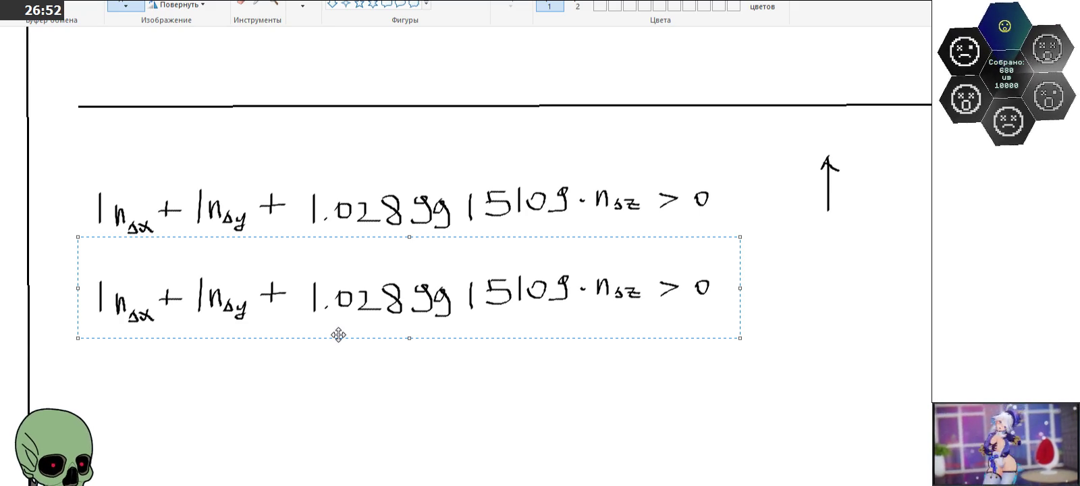
Step: Add a minus sign before the copied inequality and a left-pointing arrow beside it
{"action": "left_click", "coordinate": [371, 402]}
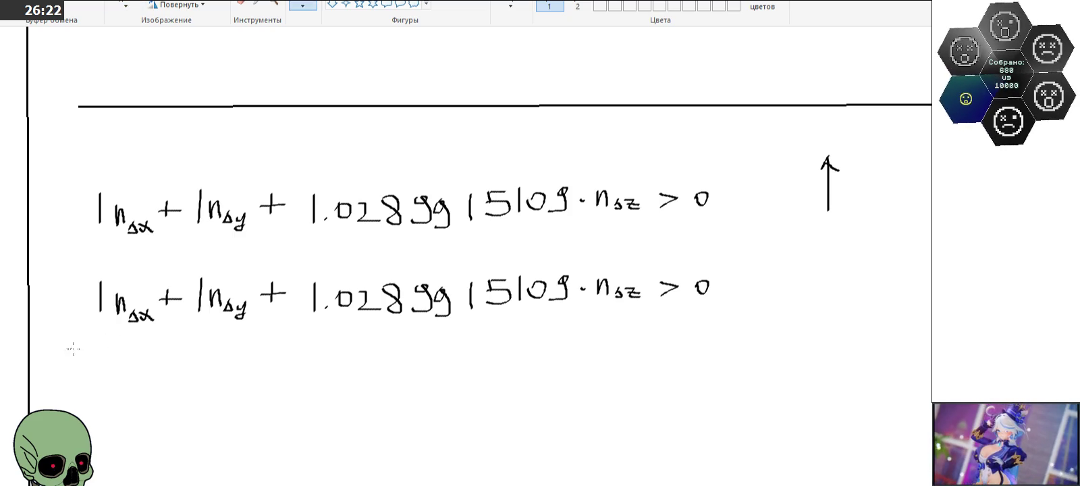
{"action": "left_click_drag", "start_coordinate": [63, 301], "coordinate": [86, 301]}
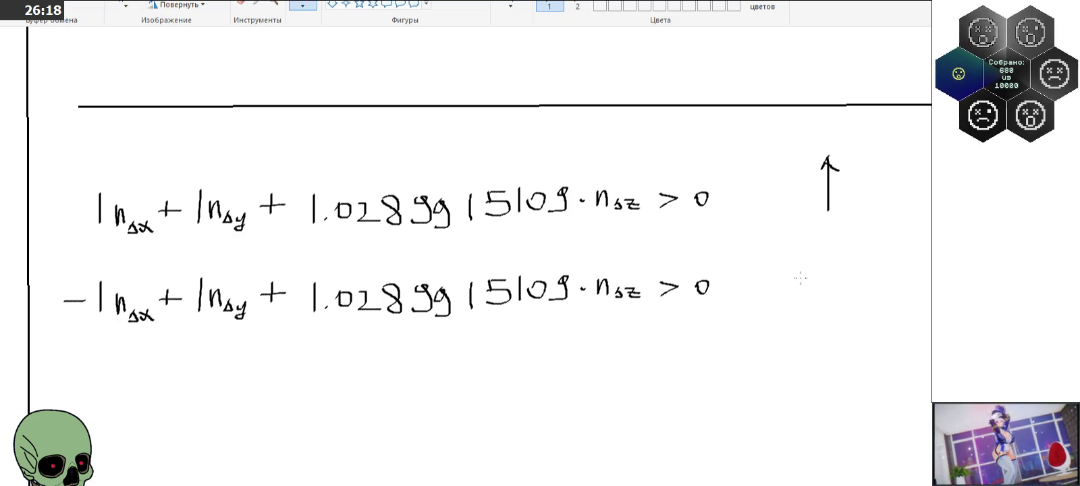
{"action": "mouse_move", "coordinate": [806, 278]}
{"action": "left_mouse_down"}
{"action": "mouse_move", "coordinate": [855, 277]}
{"action": "mouse_move", "coordinate": [818, 286]}
{"action": "left_mouse_up"}
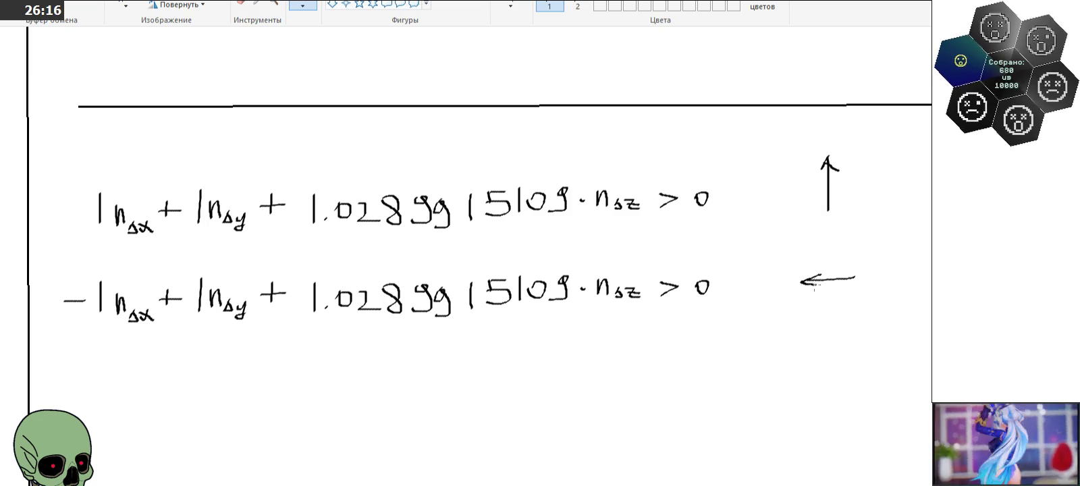
Step: Select the negated second inequality line and bring up its context menu
{"action": "left_click", "coordinate": [126, 4]}
{"action": "left_click_drag", "start_coordinate": [43, 268], "coordinate": [726, 325]}
{"action": "right_click", "coordinate": [641, 301]}
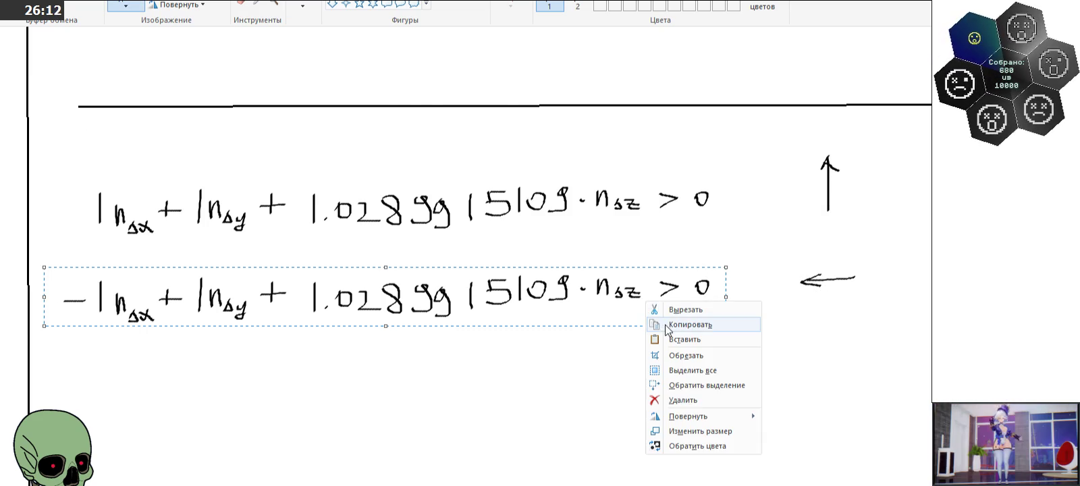